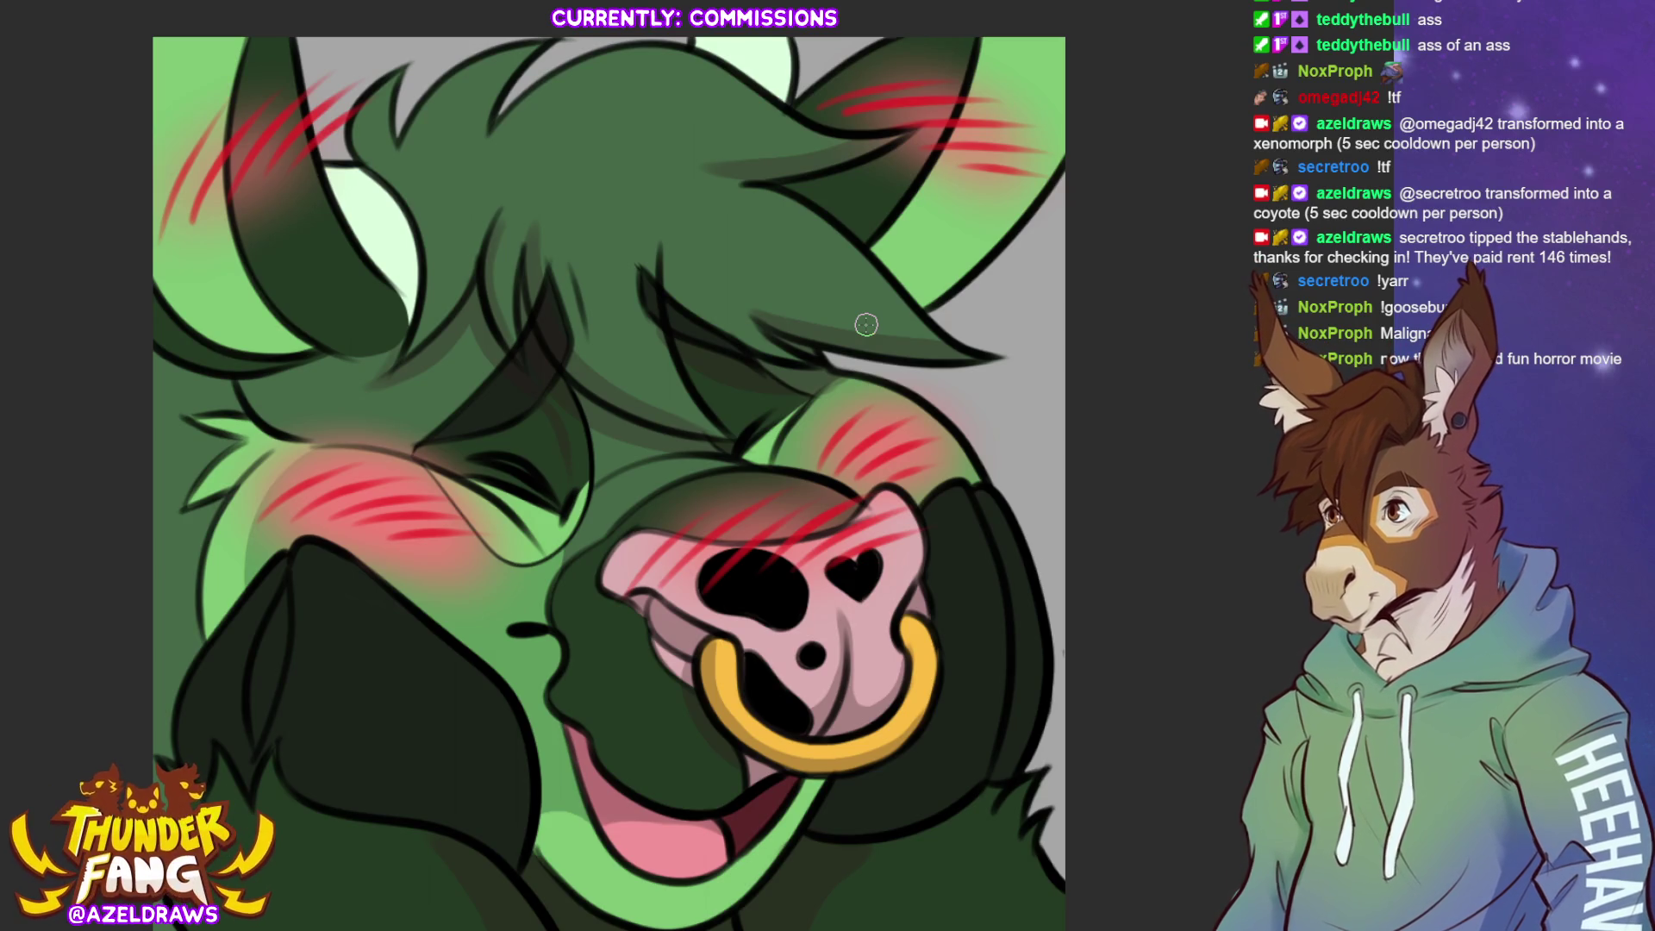
# Paint dark shading strokes down the left horn's inner edge toward the hair
pyautogui.moveTo(244, 32)
pyautogui.mouseDown()
pyautogui.moveTo(212, 142)
pyautogui.moveTo(220, 258)
pyautogui.moveTo(319, 358)
pyautogui.mouseUp()
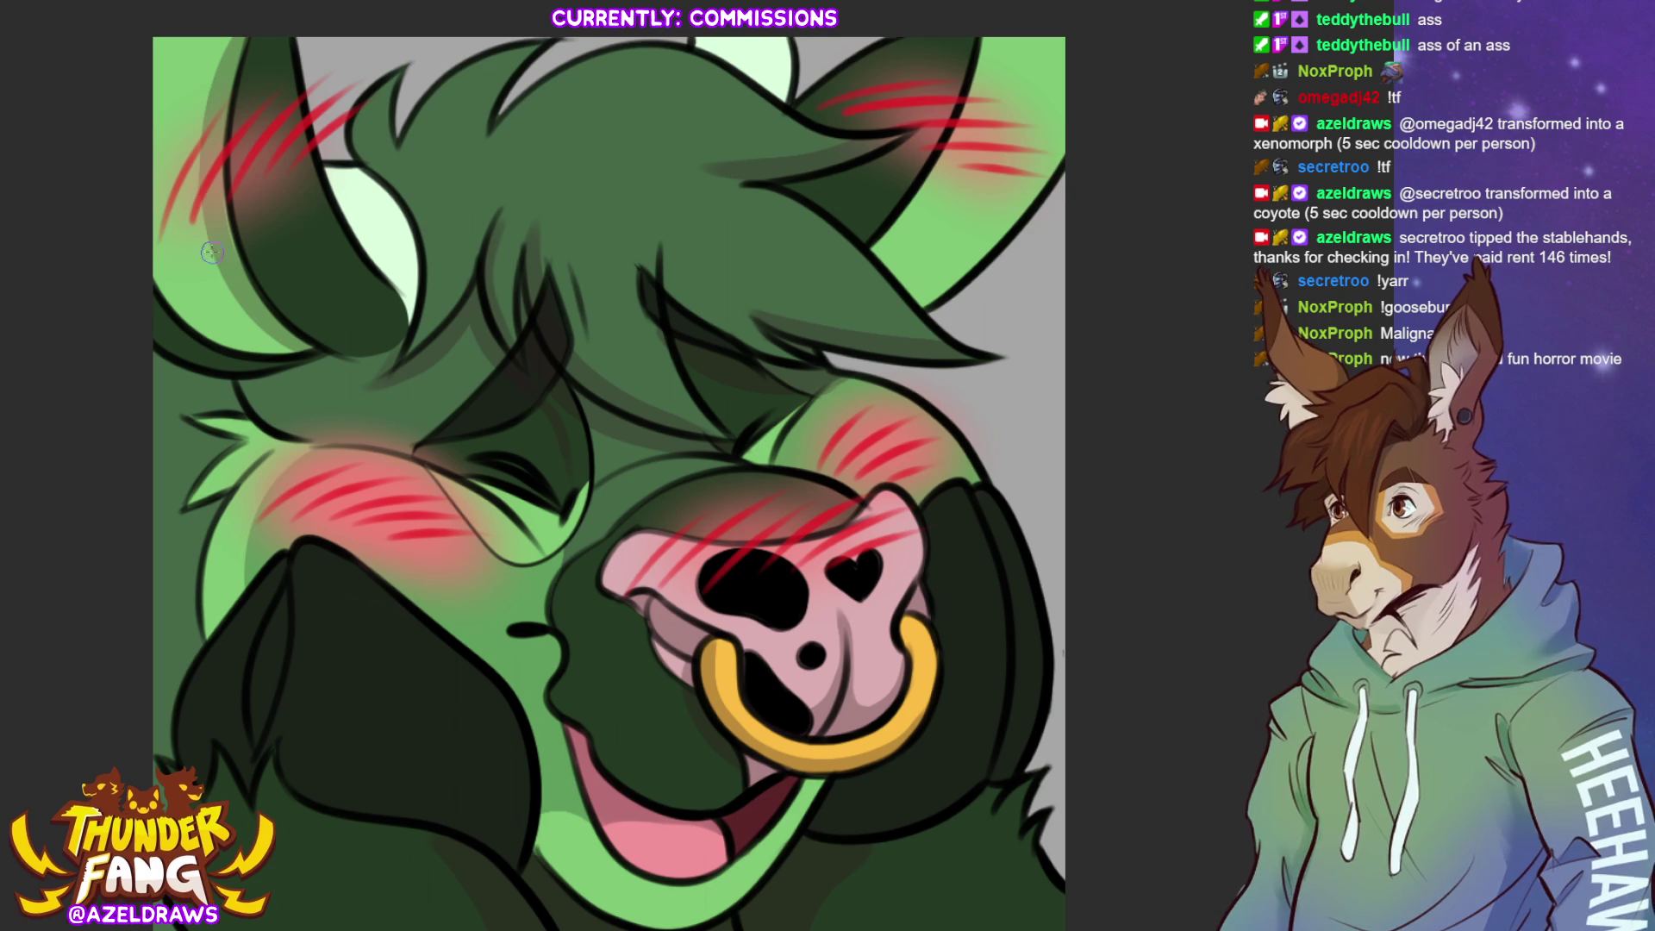
pyautogui.moveTo(212, 251); pyautogui.dragTo(226, 306)
pyautogui.moveTo(217, 186); pyautogui.dragTo(236, 267)
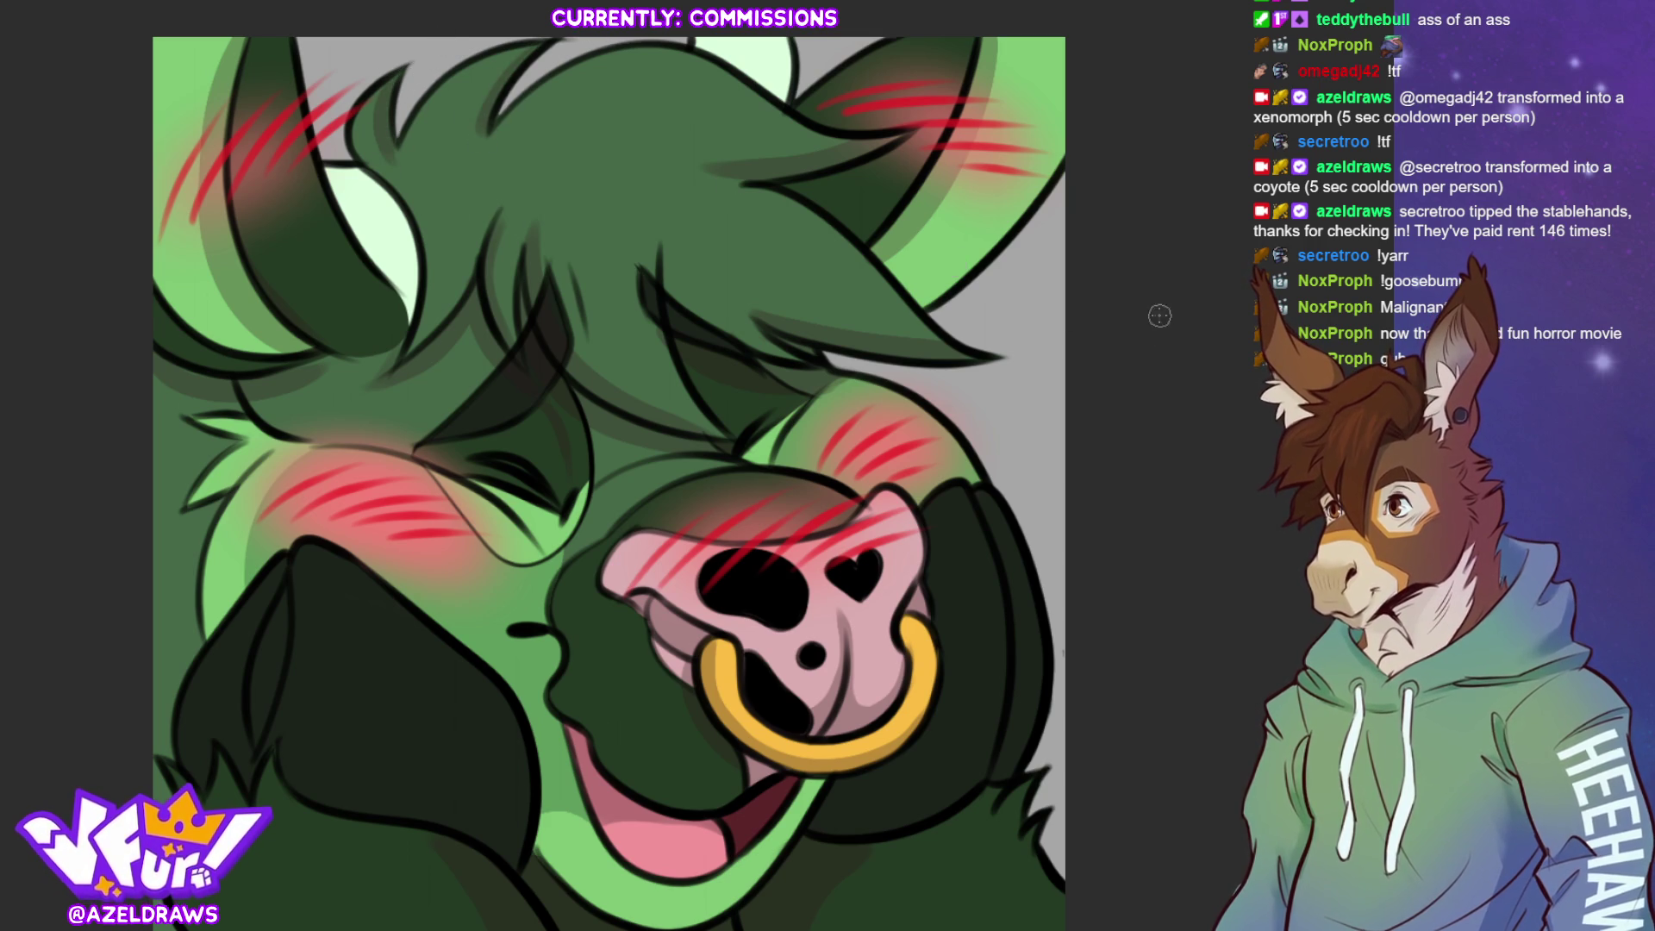
pyautogui.moveTo(358, 172)
pyautogui.mouseDown()
pyautogui.moveTo(379, 188)
pyautogui.moveTo(408, 342)
pyautogui.mouseUp()
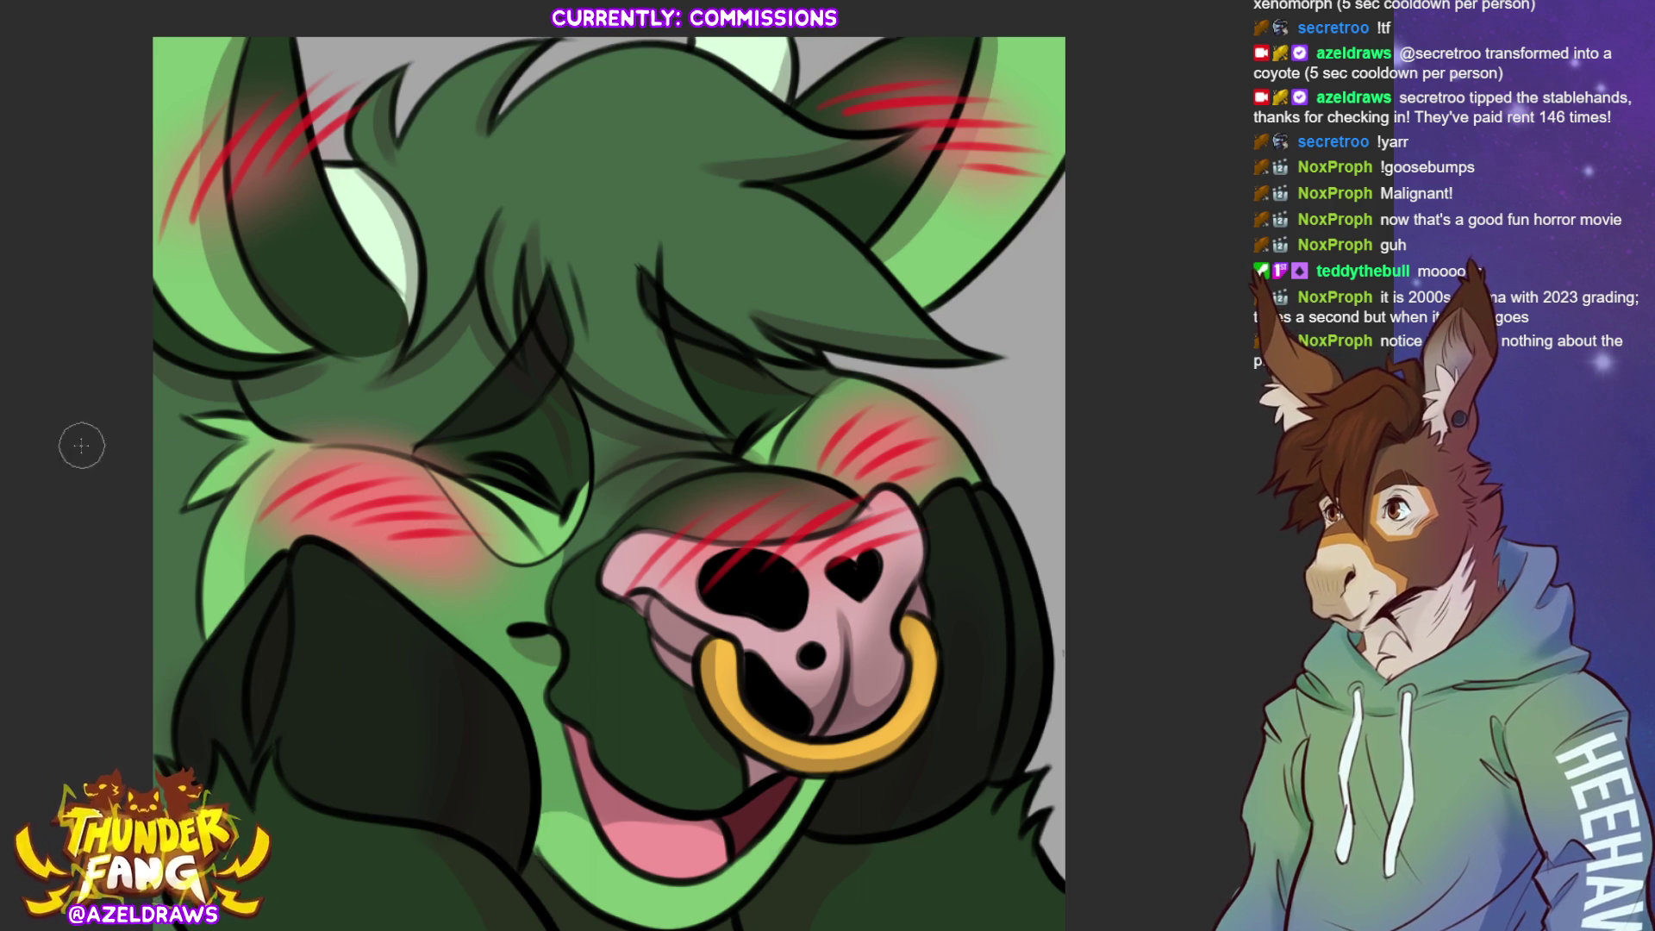
pyautogui.scroll(-4, 279, 715)
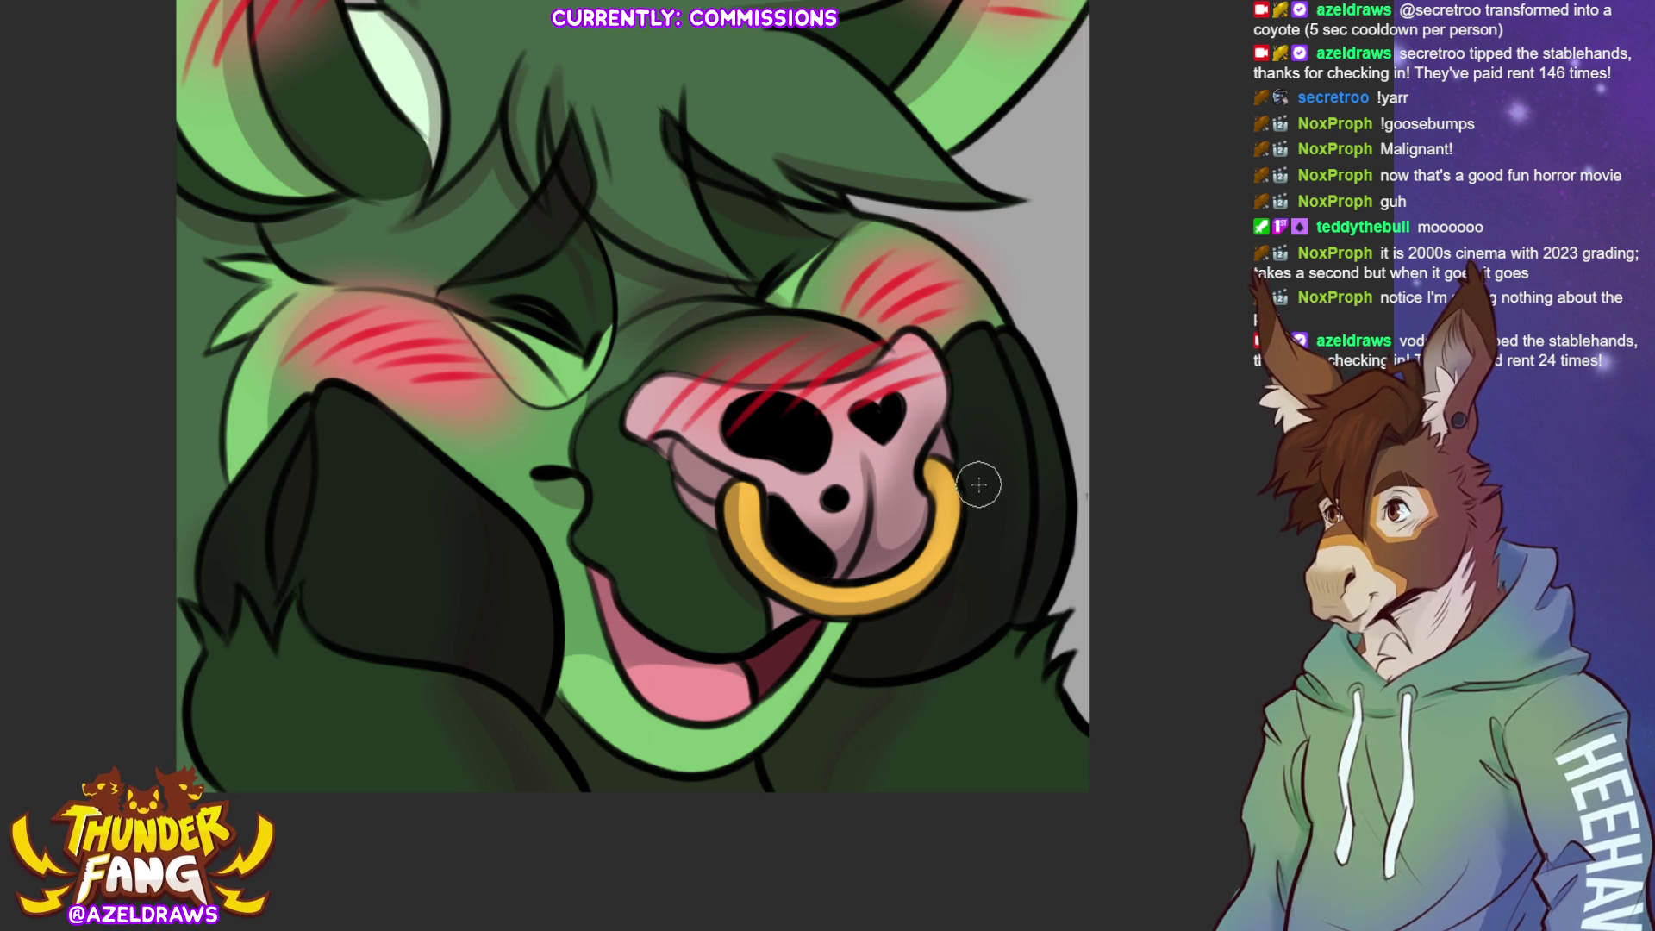
# Rework the light-green highlight strokes along the bull's forehead fur ridge
pyautogui.moveTo(631, 396); pyautogui.dragTo(696, 524)
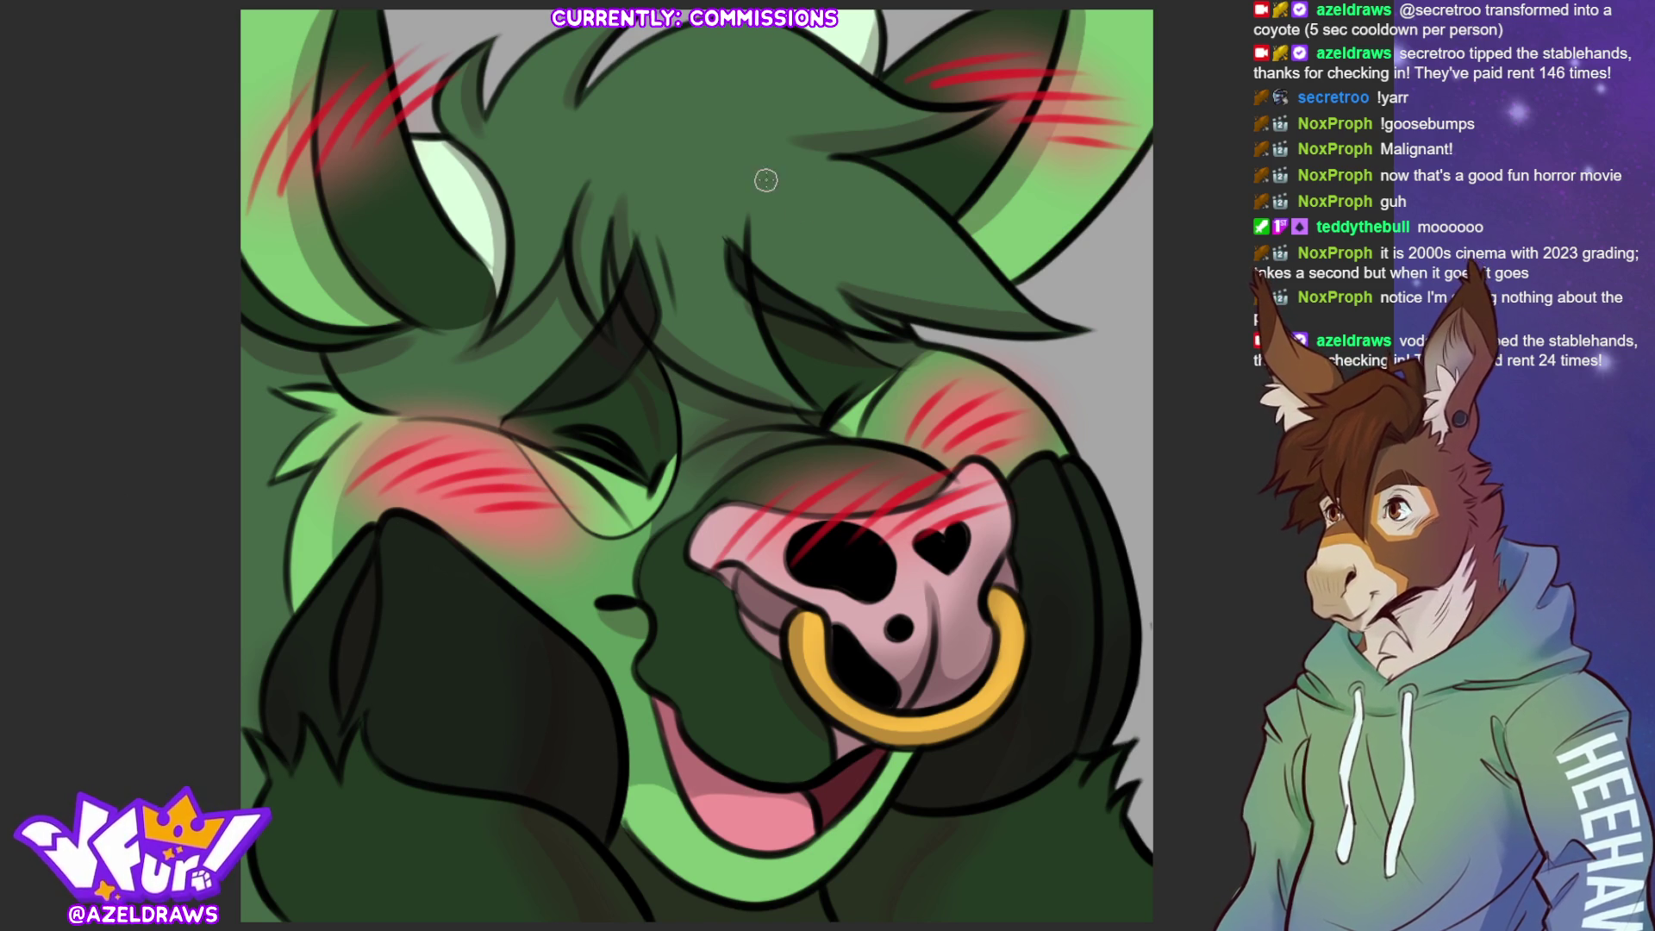
pyautogui.moveTo(757, 174)
pyautogui.mouseDown()
pyautogui.moveTo(781, 170)
pyautogui.moveTo(1008, 297)
pyautogui.mouseUp()
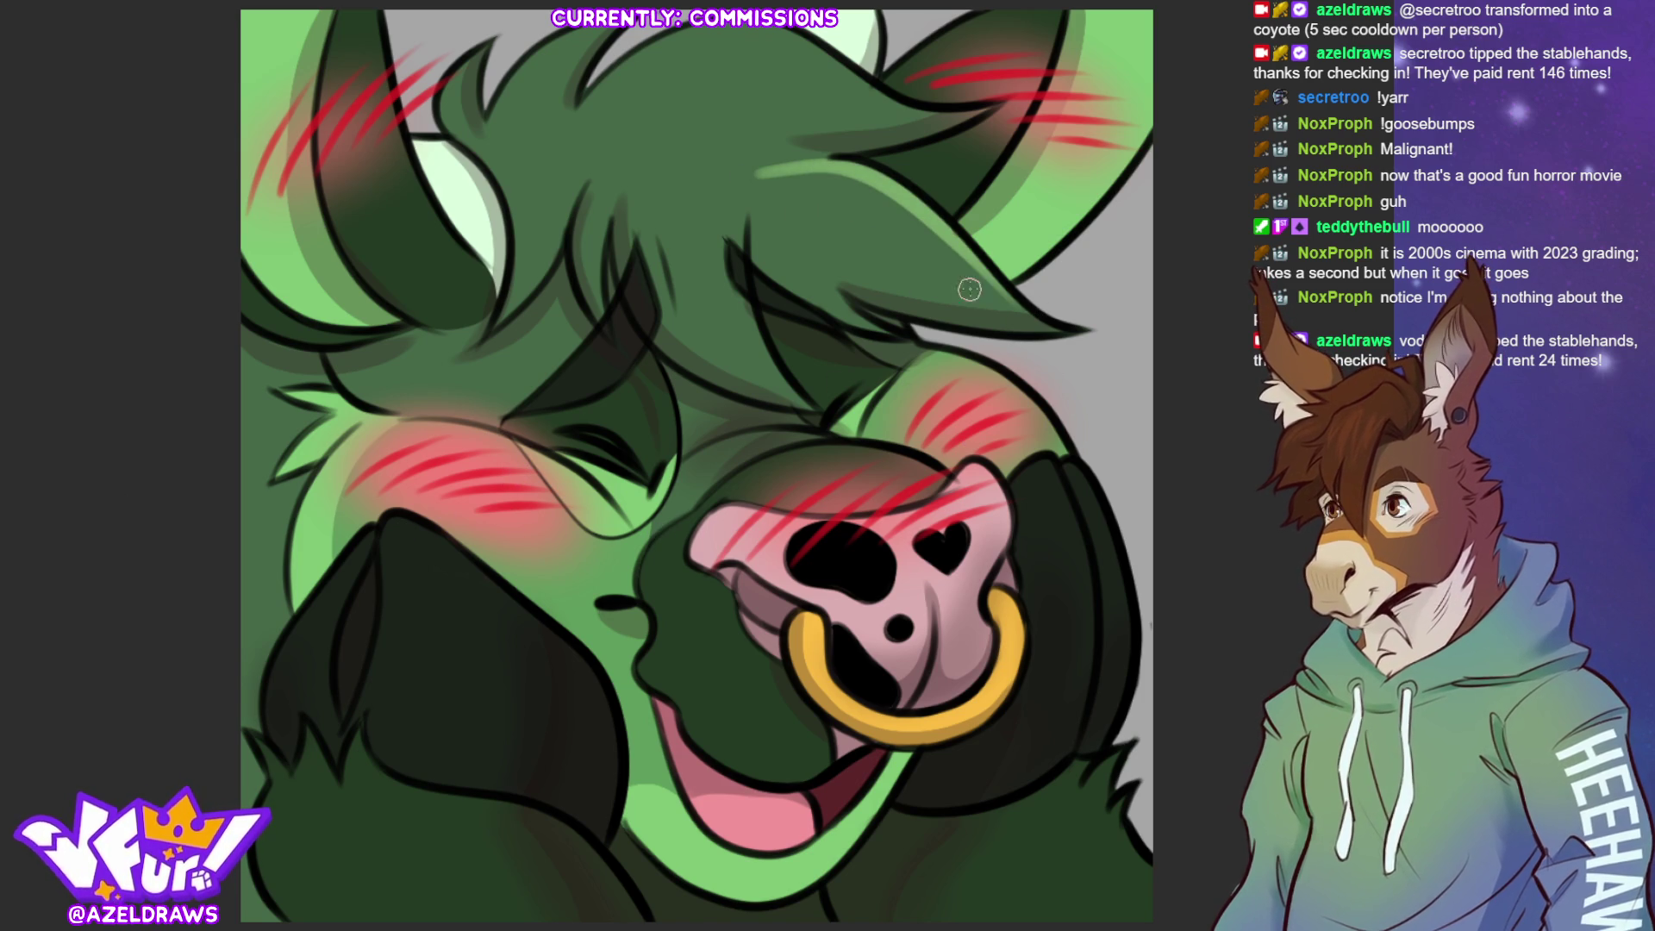
pyautogui.hotkey('ctrl', 'z')
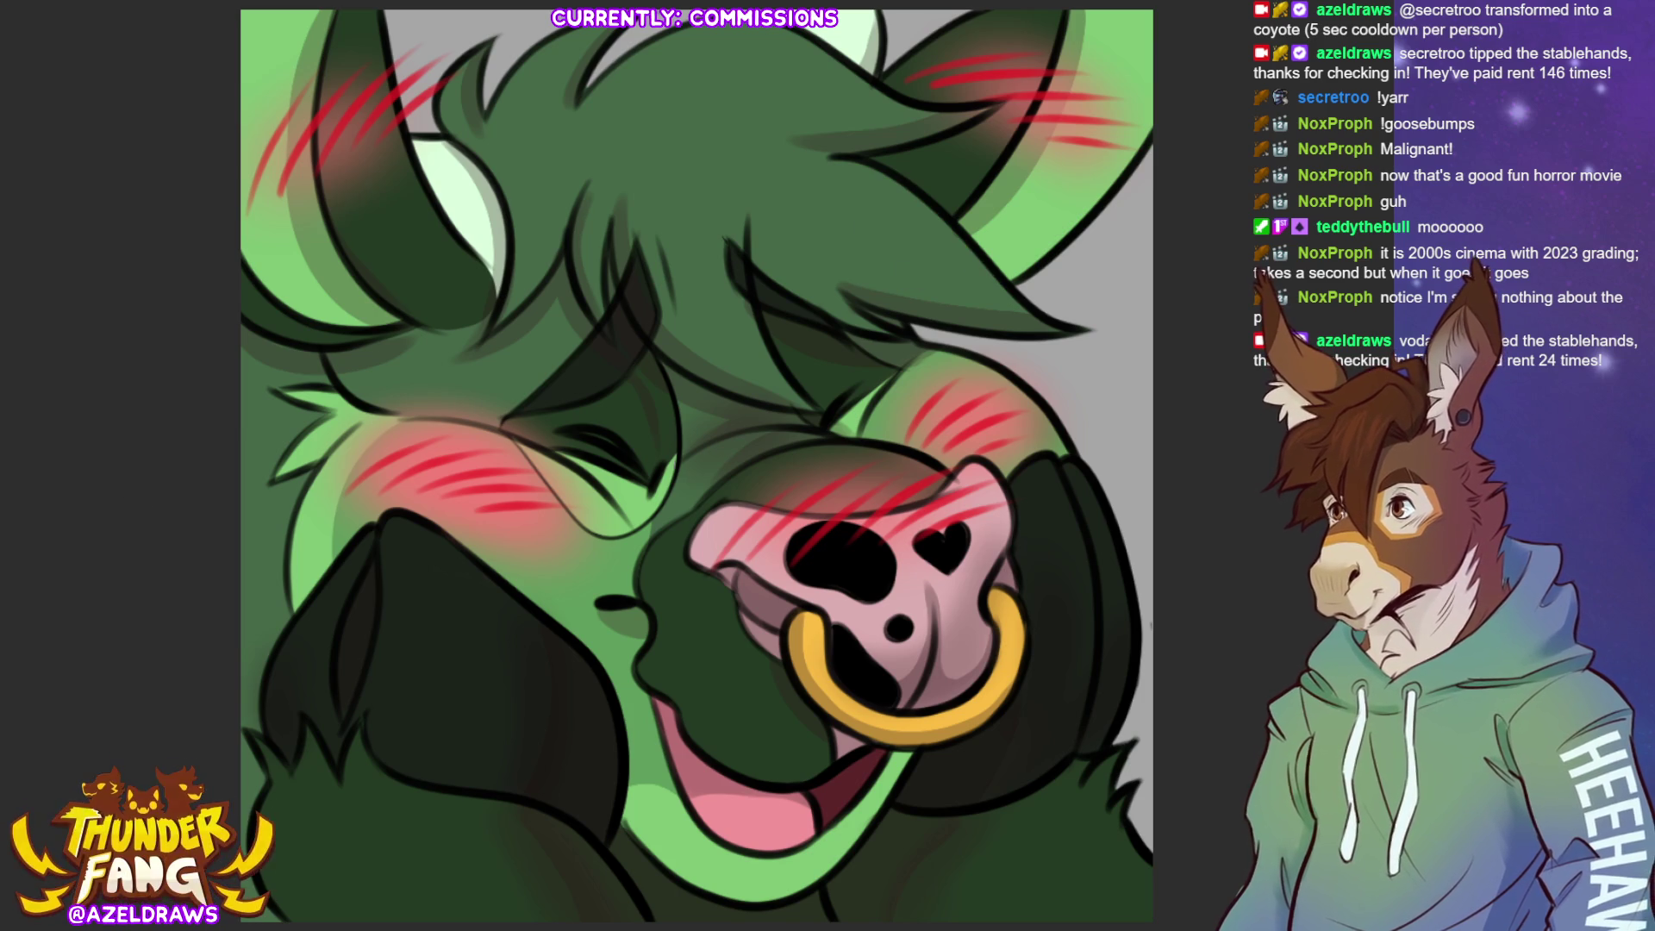
pyautogui.moveTo(762, 171); pyautogui.dragTo(987, 272)
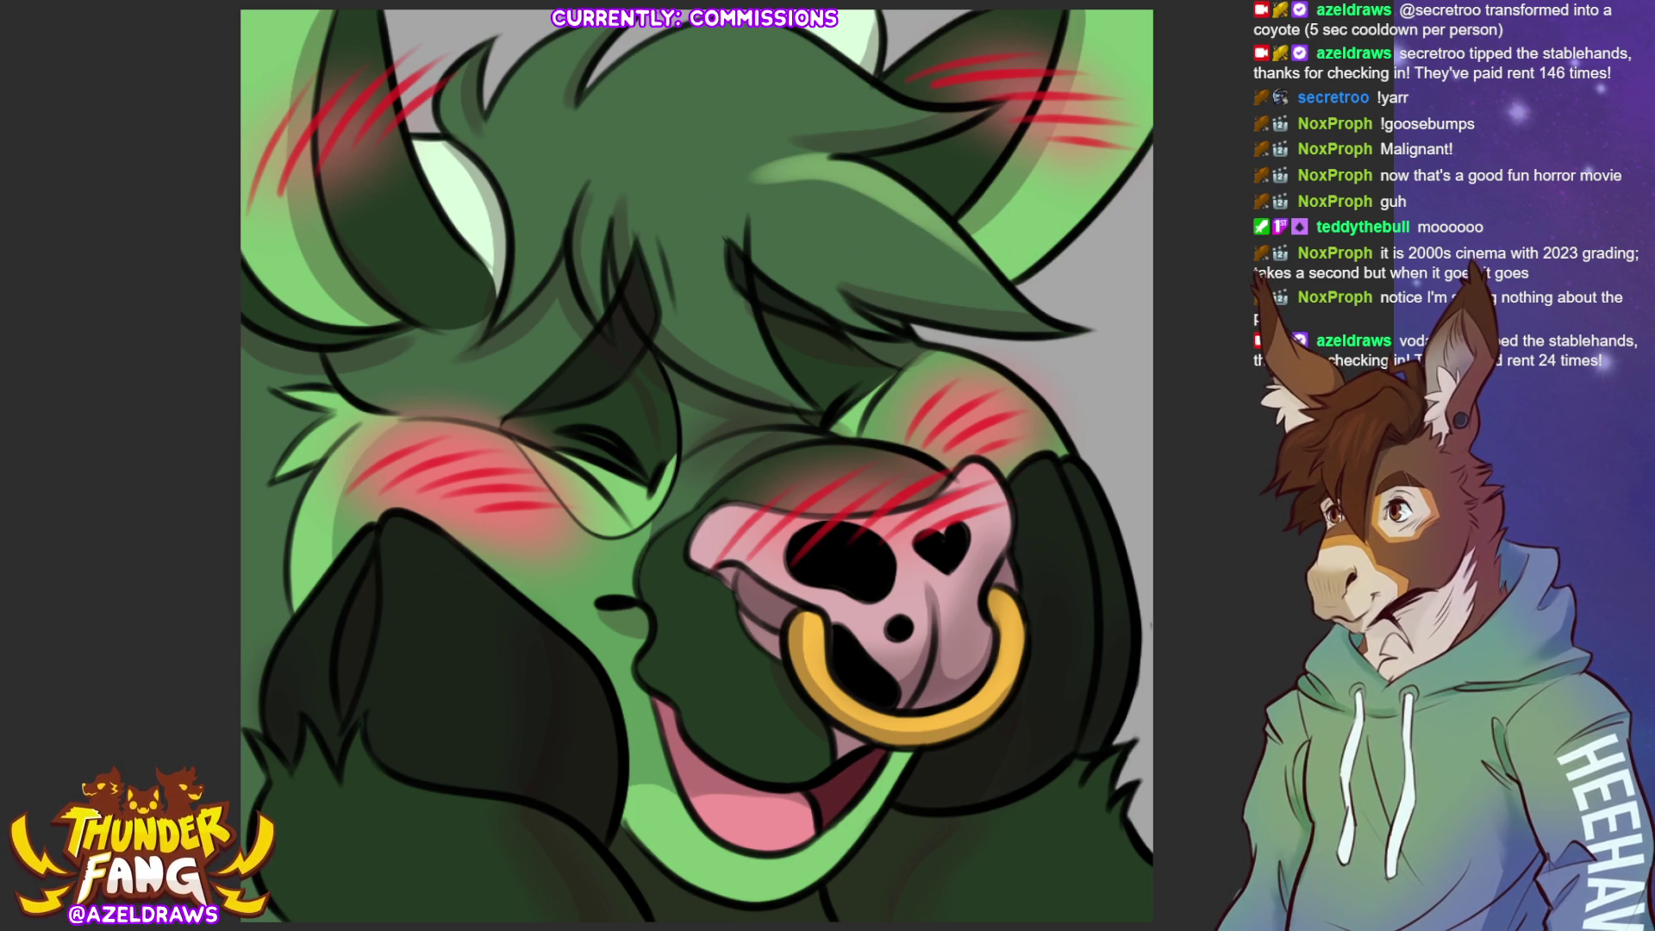
pyautogui.moveTo(851, 213)
pyautogui.mouseDown()
pyautogui.moveTo(965, 261)
pyautogui.moveTo(914, 259)
pyautogui.mouseUp()
pyautogui.moveTo(775, 211); pyautogui.dragTo(905, 262)
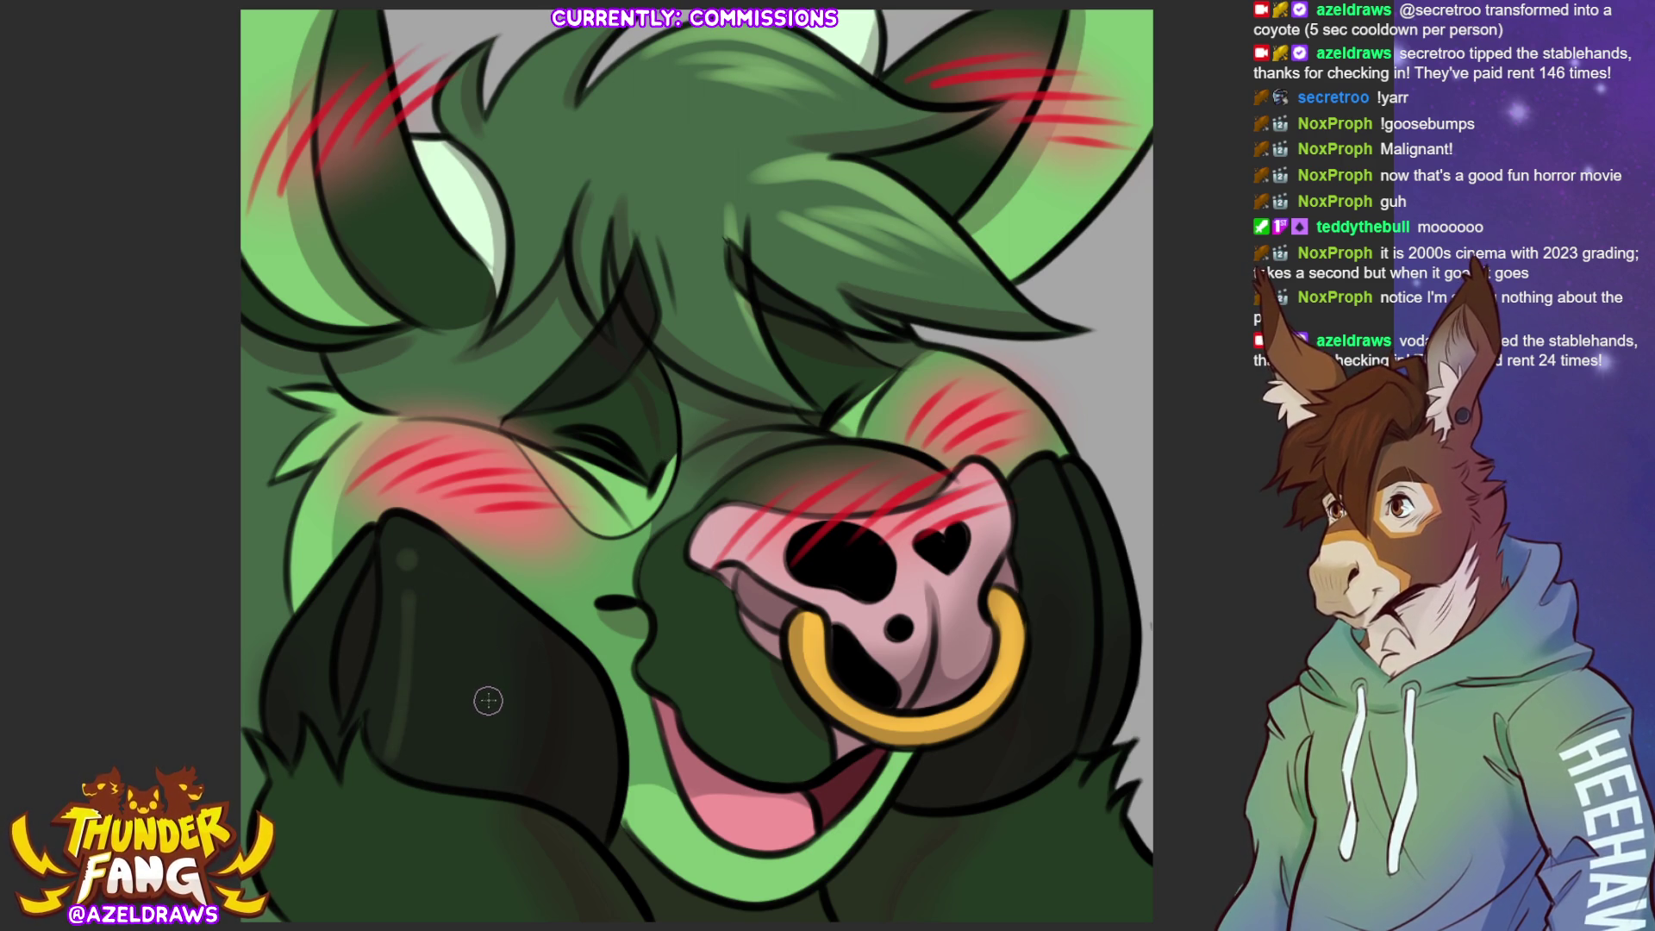
# Paint vertical highlights down the lower-left and right dark hands
pyautogui.hotkey('ctrl', 'z')
pyautogui.hotkey('ctrl', 'z')
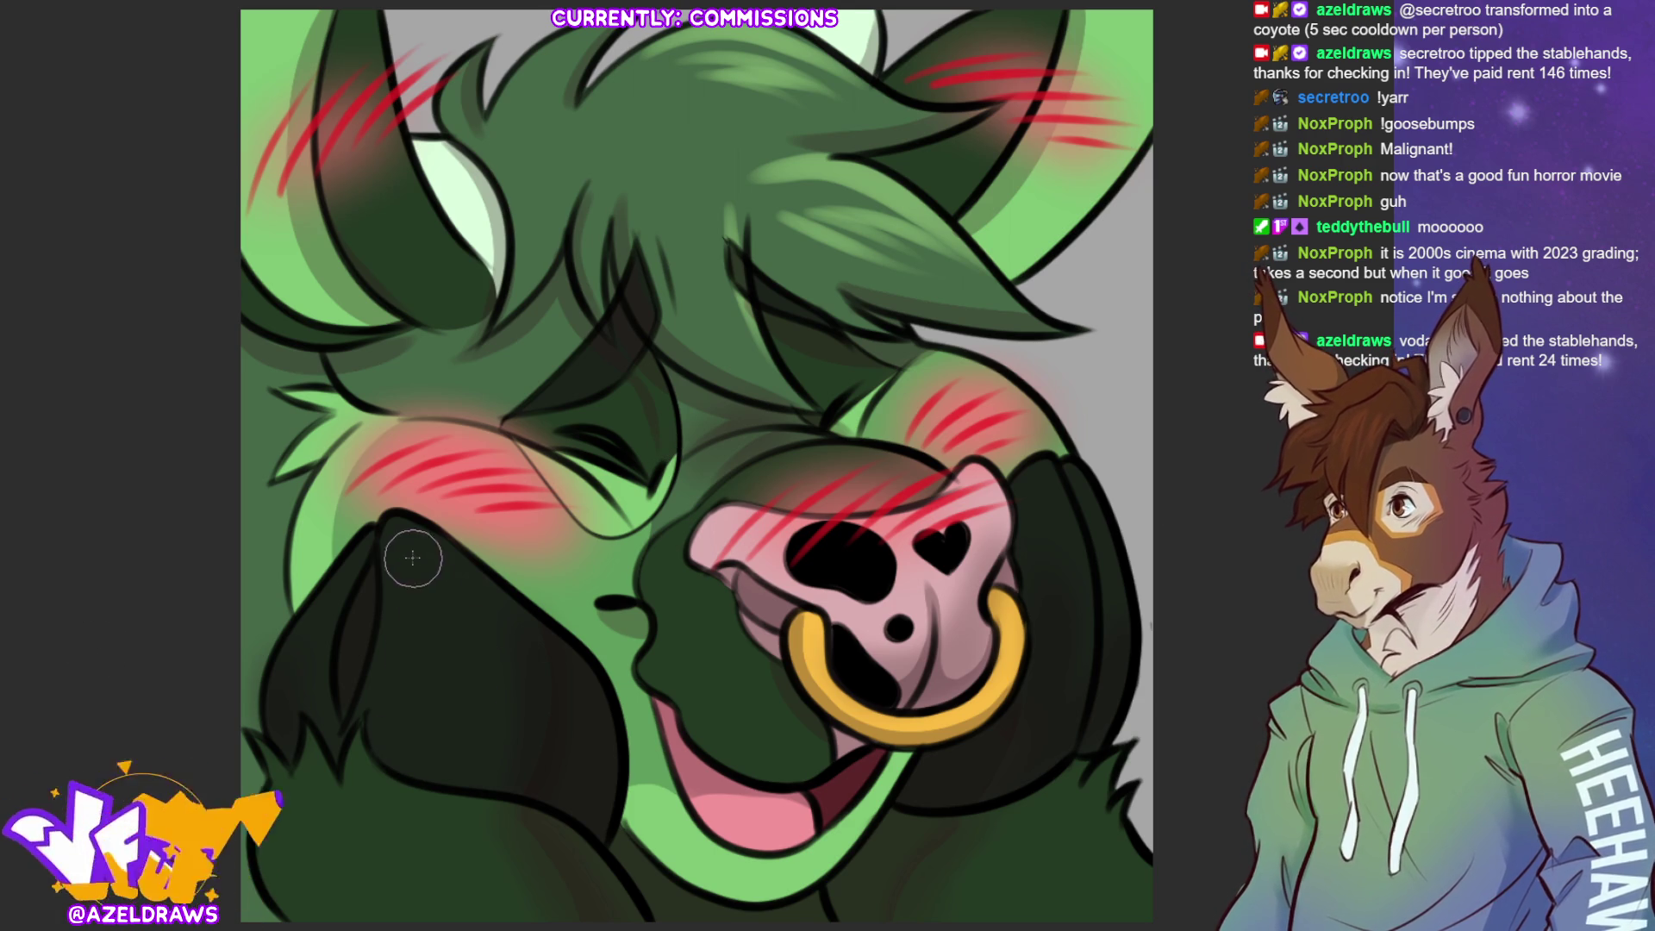
pyautogui.moveTo(414, 554); pyautogui.dragTo(401, 690)
pyautogui.moveTo(1055, 508); pyautogui.dragTo(1067, 713)
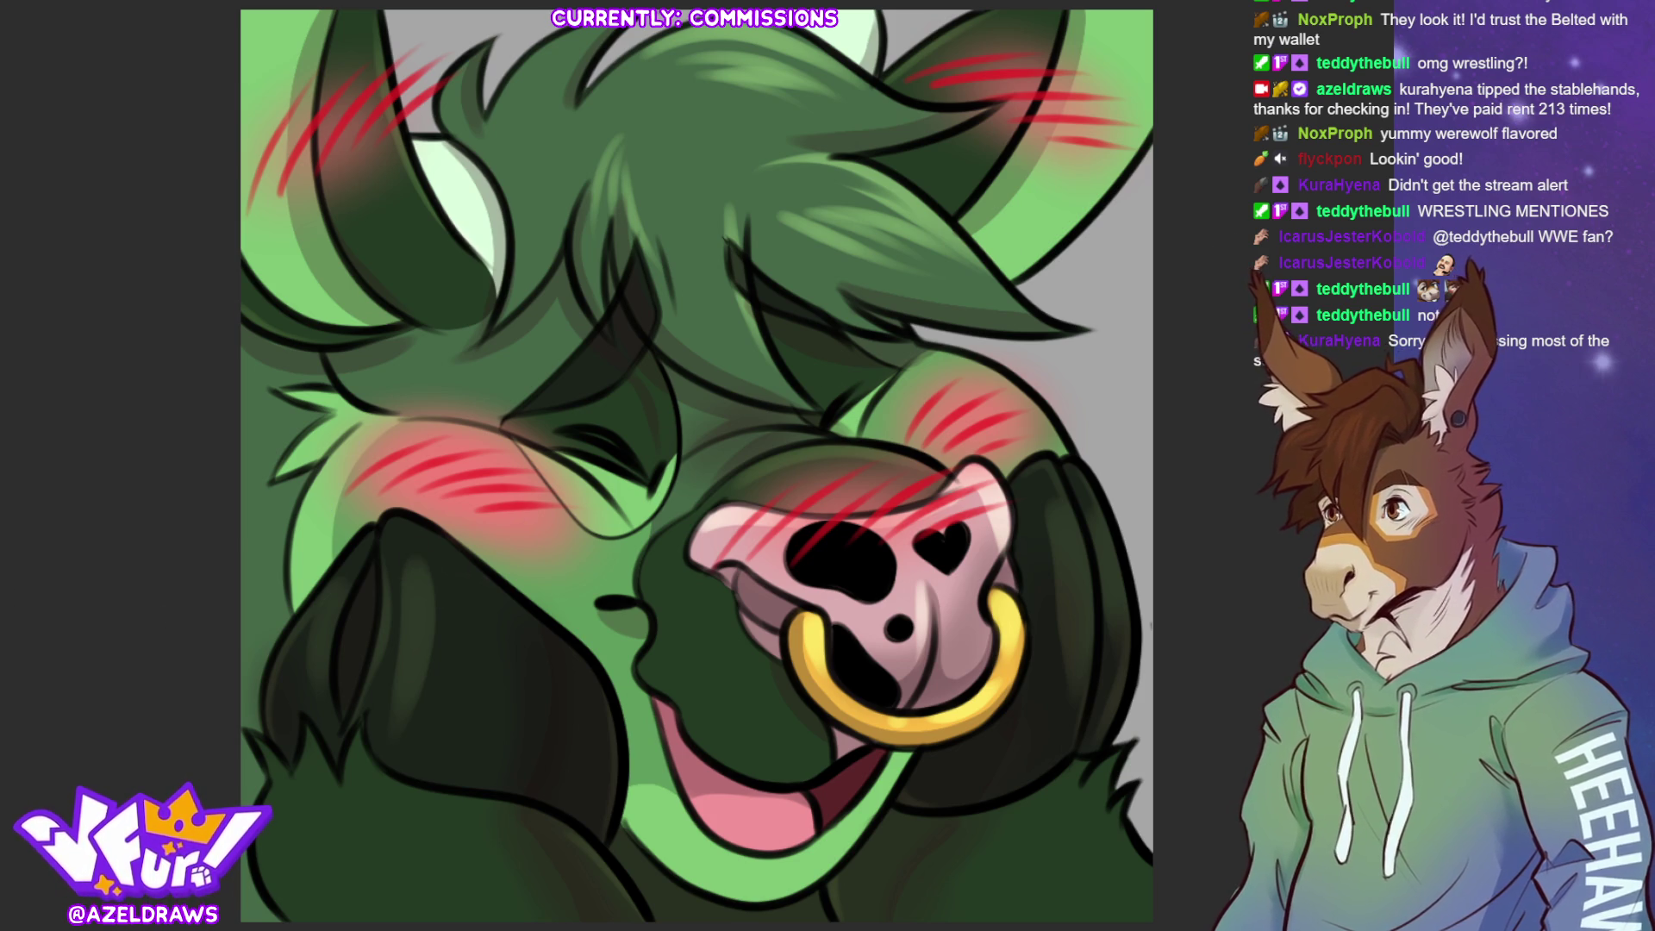
# Dab a white shine spot on the lower-left dark hand
pyautogui.click(410, 566)
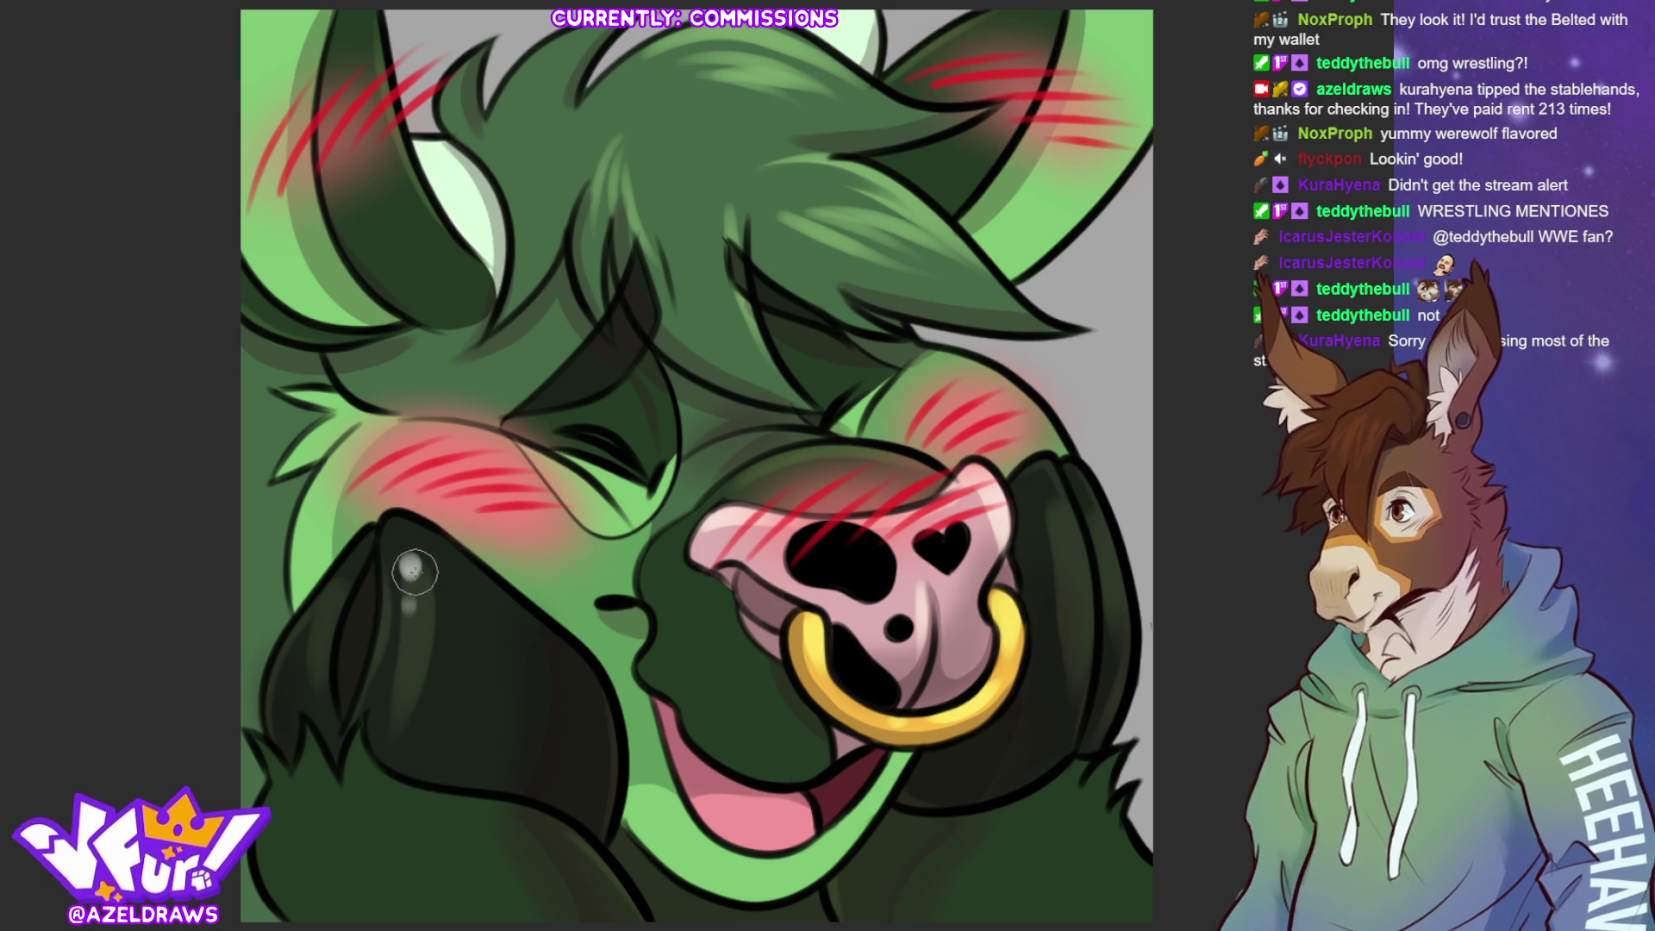
# Dab a white shine spot on the right dark hand
pyautogui.click(1067, 517)
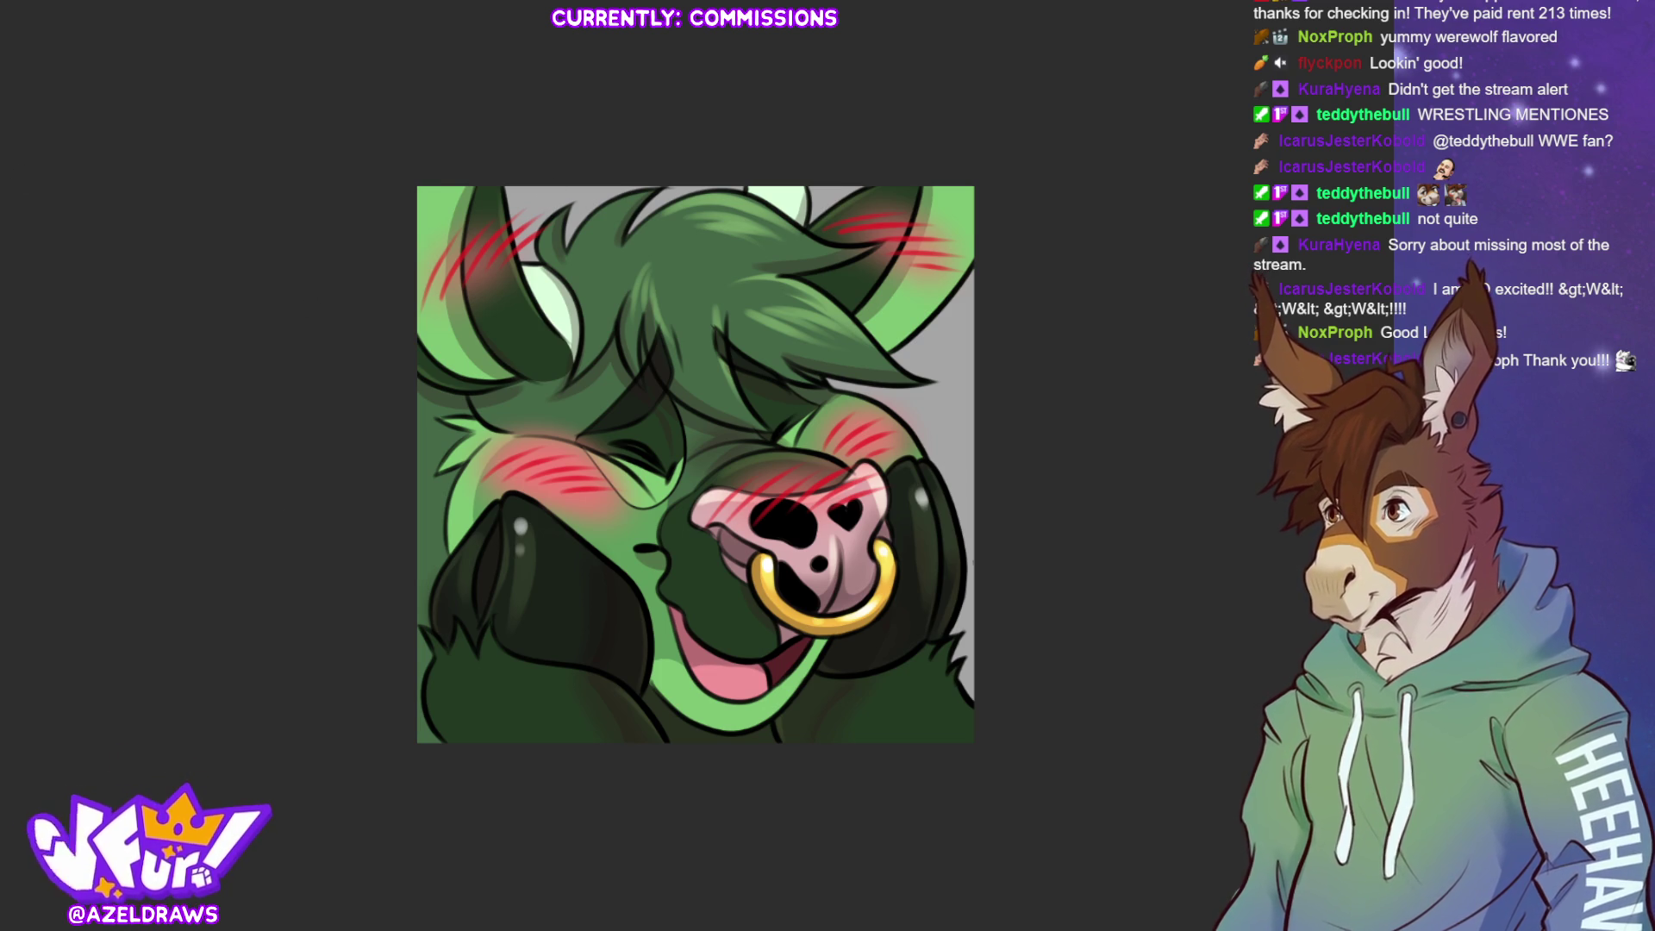
# Sample black from the bull's dark hoof as the main drawing colour
pyautogui.moveTo(476, 425)
pyautogui.mouseDown()
pyautogui.moveTo(440, 457)
pyautogui.moveTo(394, 582)
pyautogui.moveTo(435, 757)
pyautogui.moveTo(455, 743)
pyautogui.moveTo(431, 695)
pyautogui.moveTo(431, 627)
pyautogui.moveTo(482, 462)
pyautogui.moveTo(476, 424)
pyautogui.mouseUp()
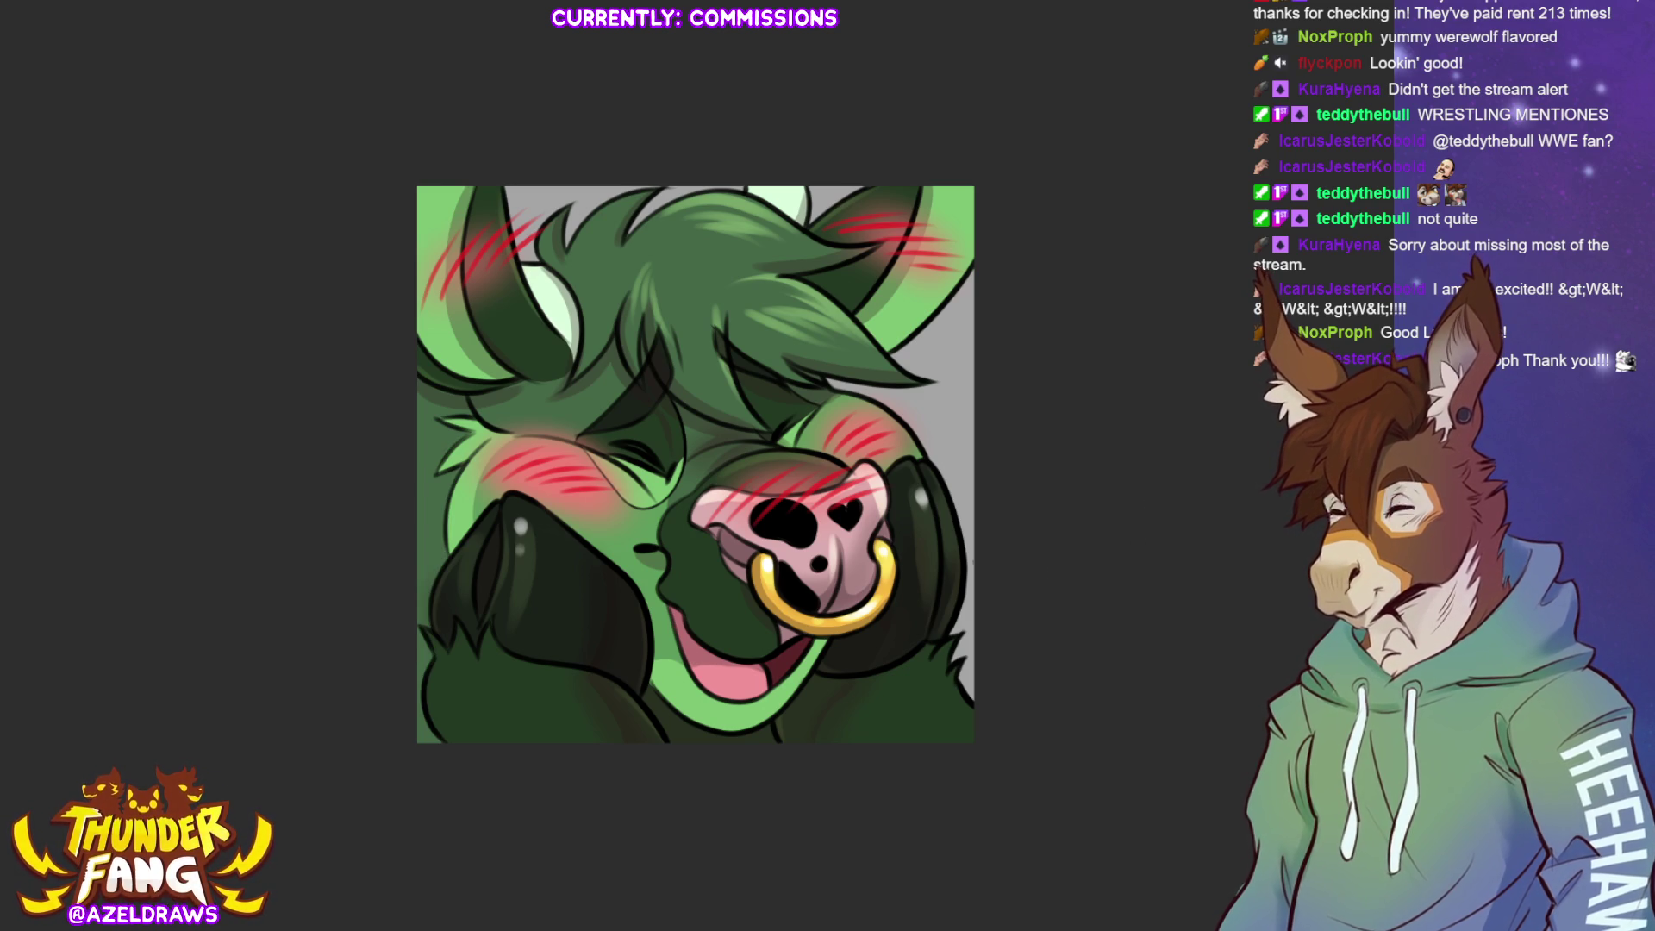
pyautogui.click(479, 574)
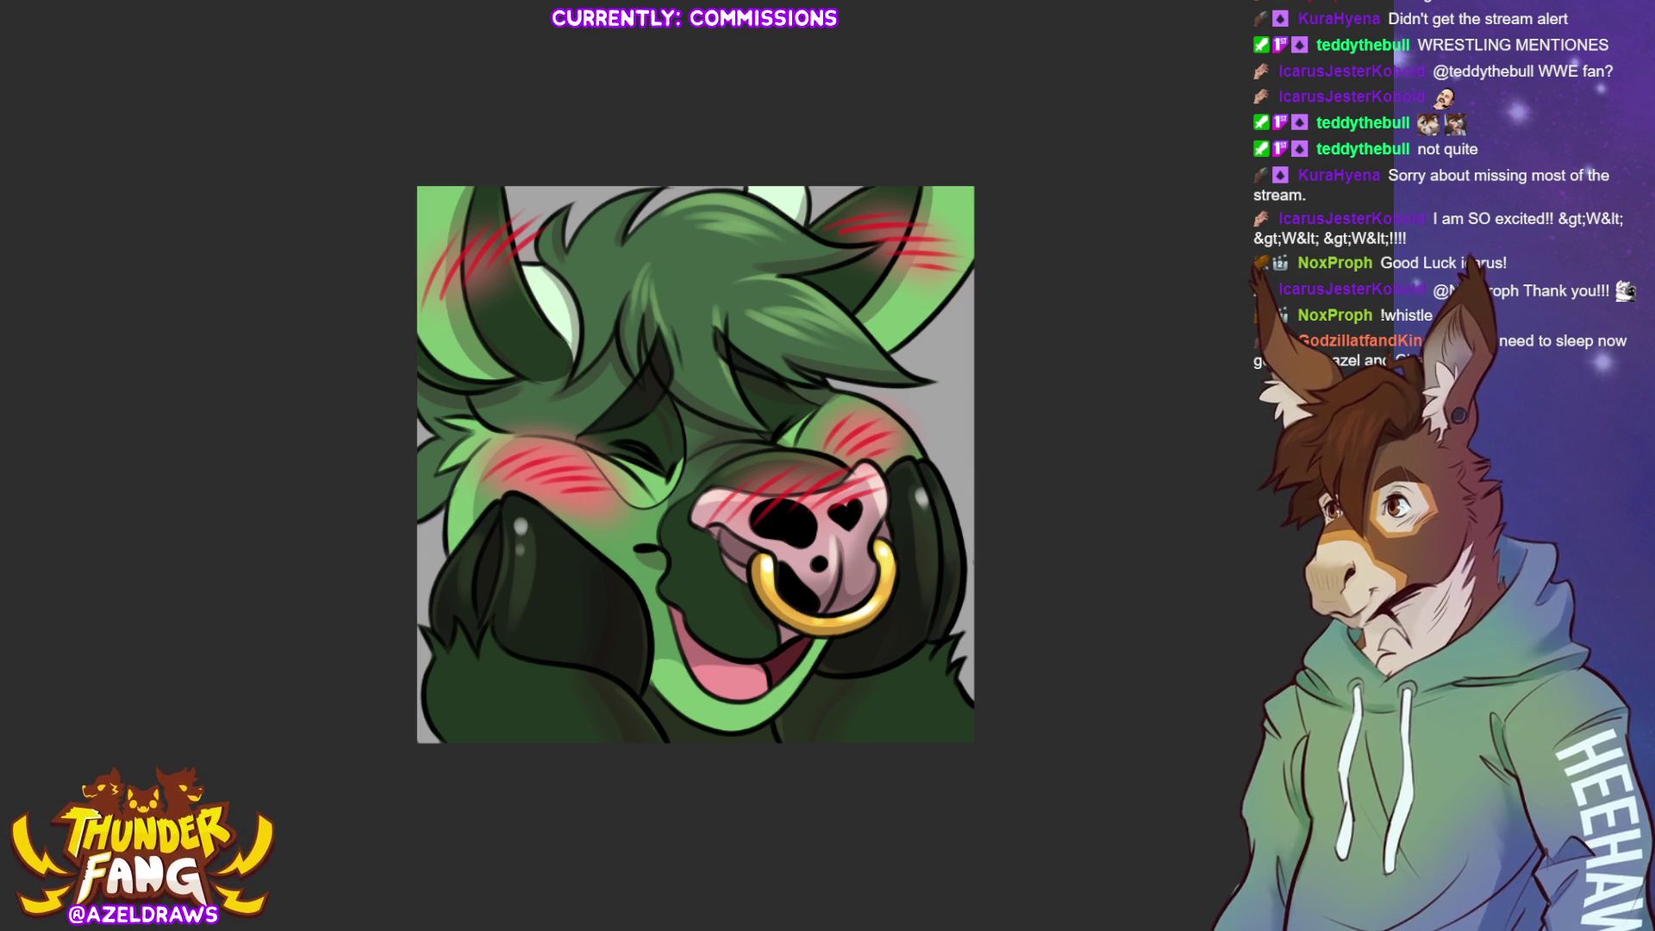
# Hide the grey background layer to reveal the transparency checkerboard
pyautogui.press('Delete')
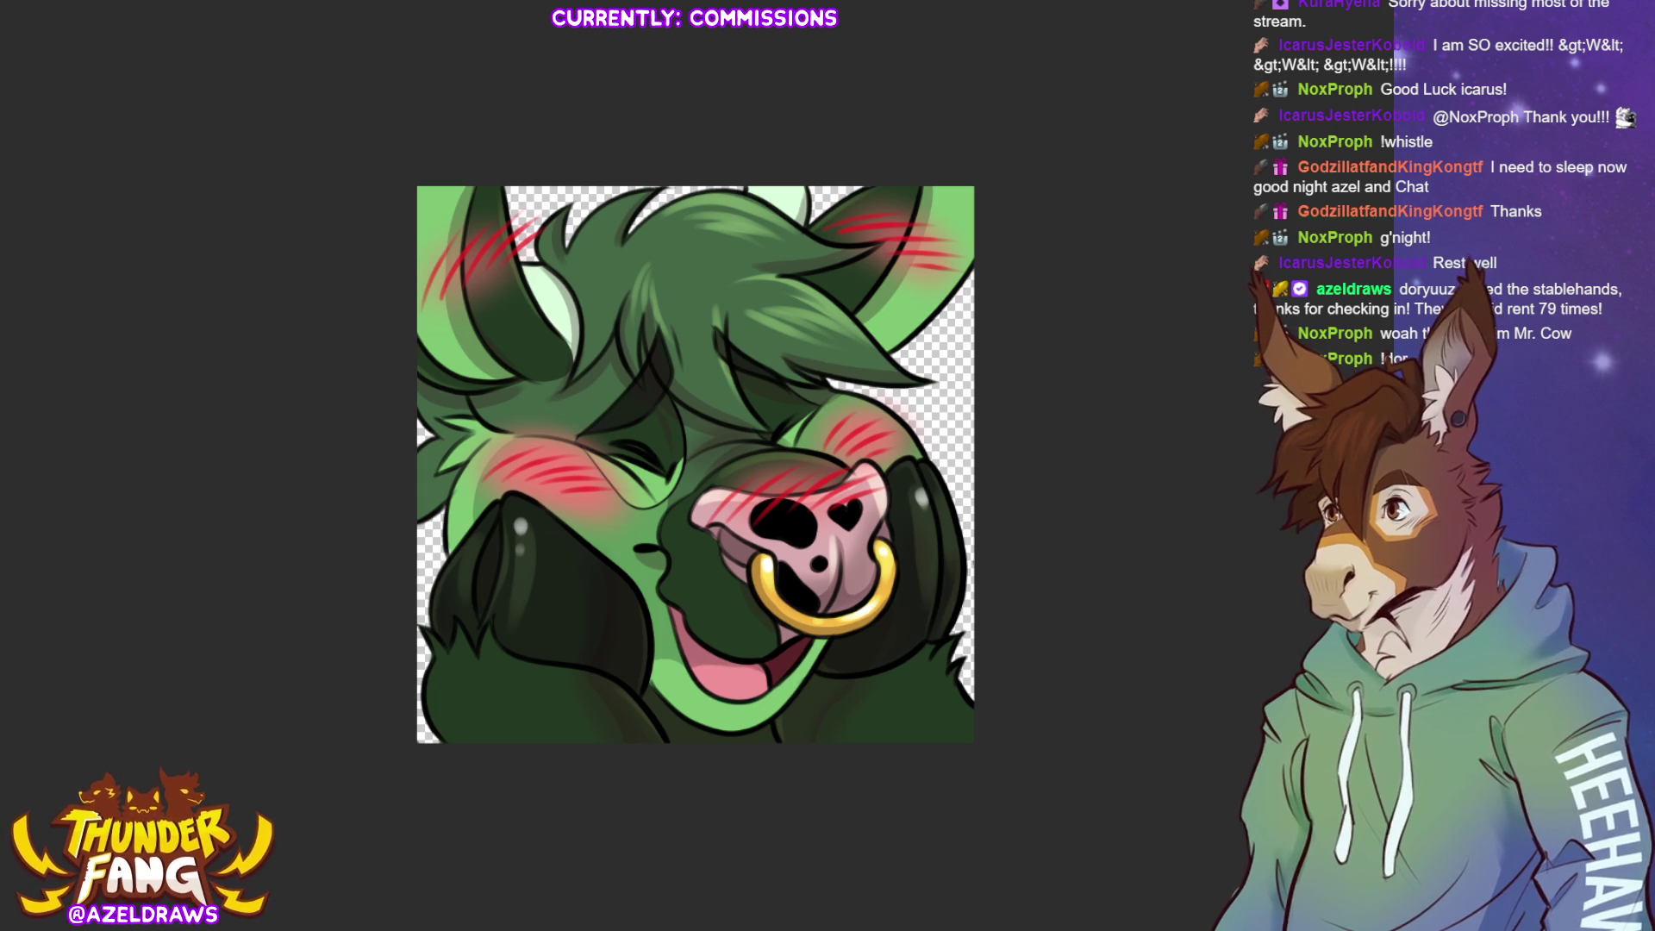
# Fit the finished transparent bull headshot to fill the window
pyautogui.hotkey('ctrl', '0')
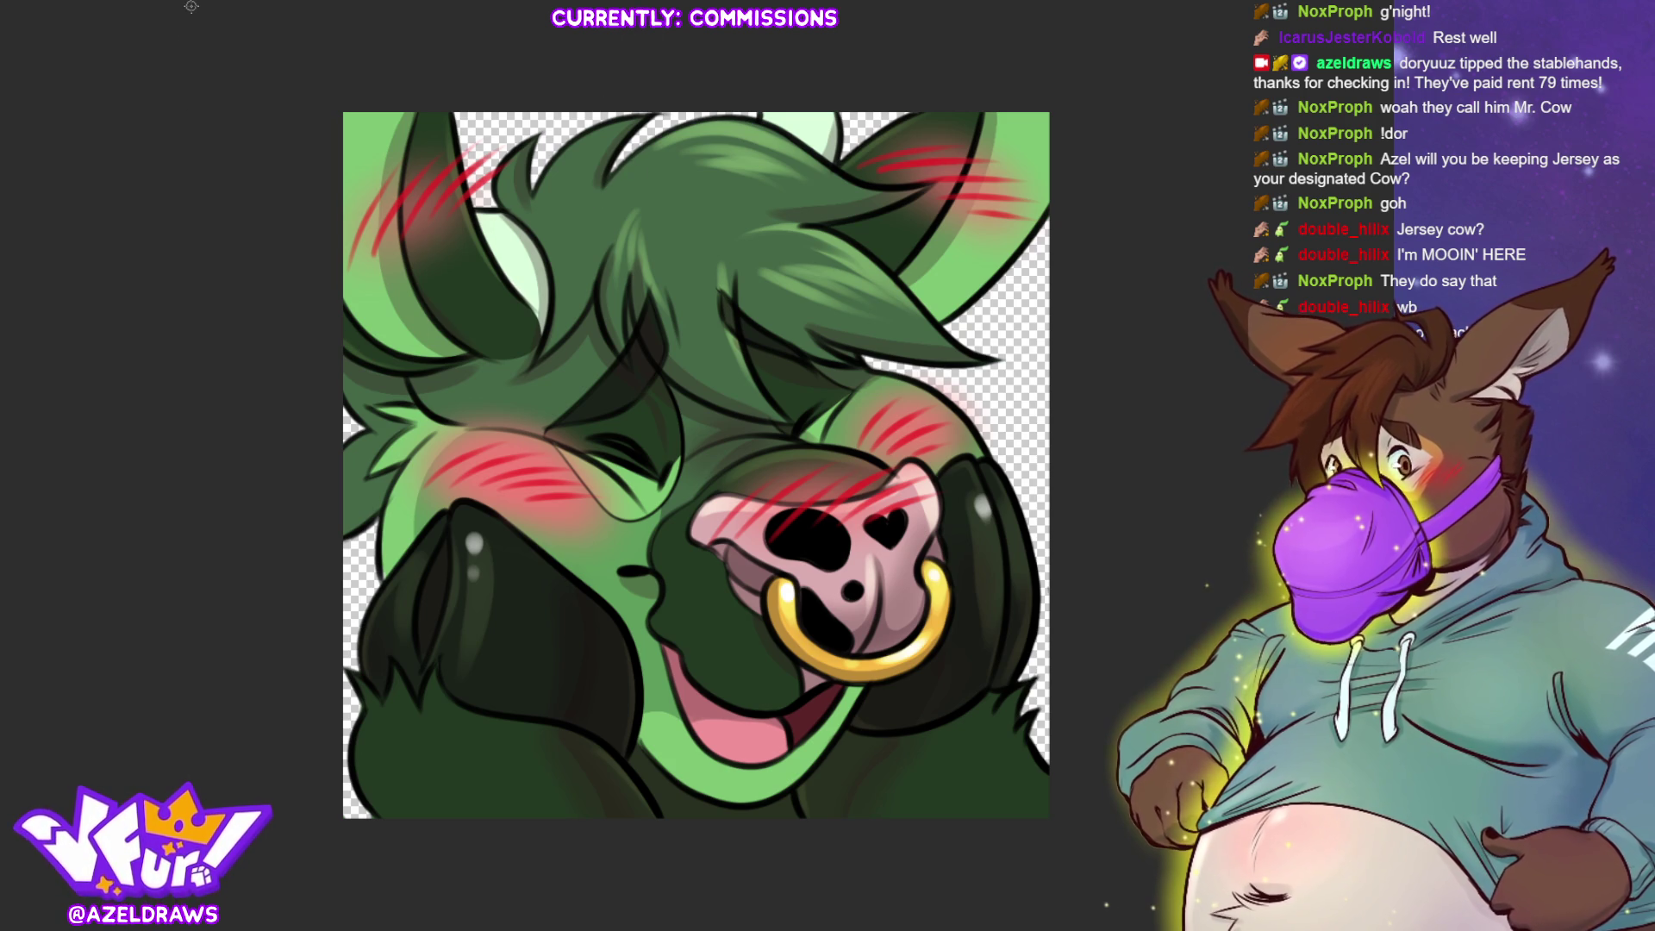
# Cycle through the open documents to the werewolf sketch and flip its view horizontally
pyautogui.hotkey('ctrl', 'Tab')
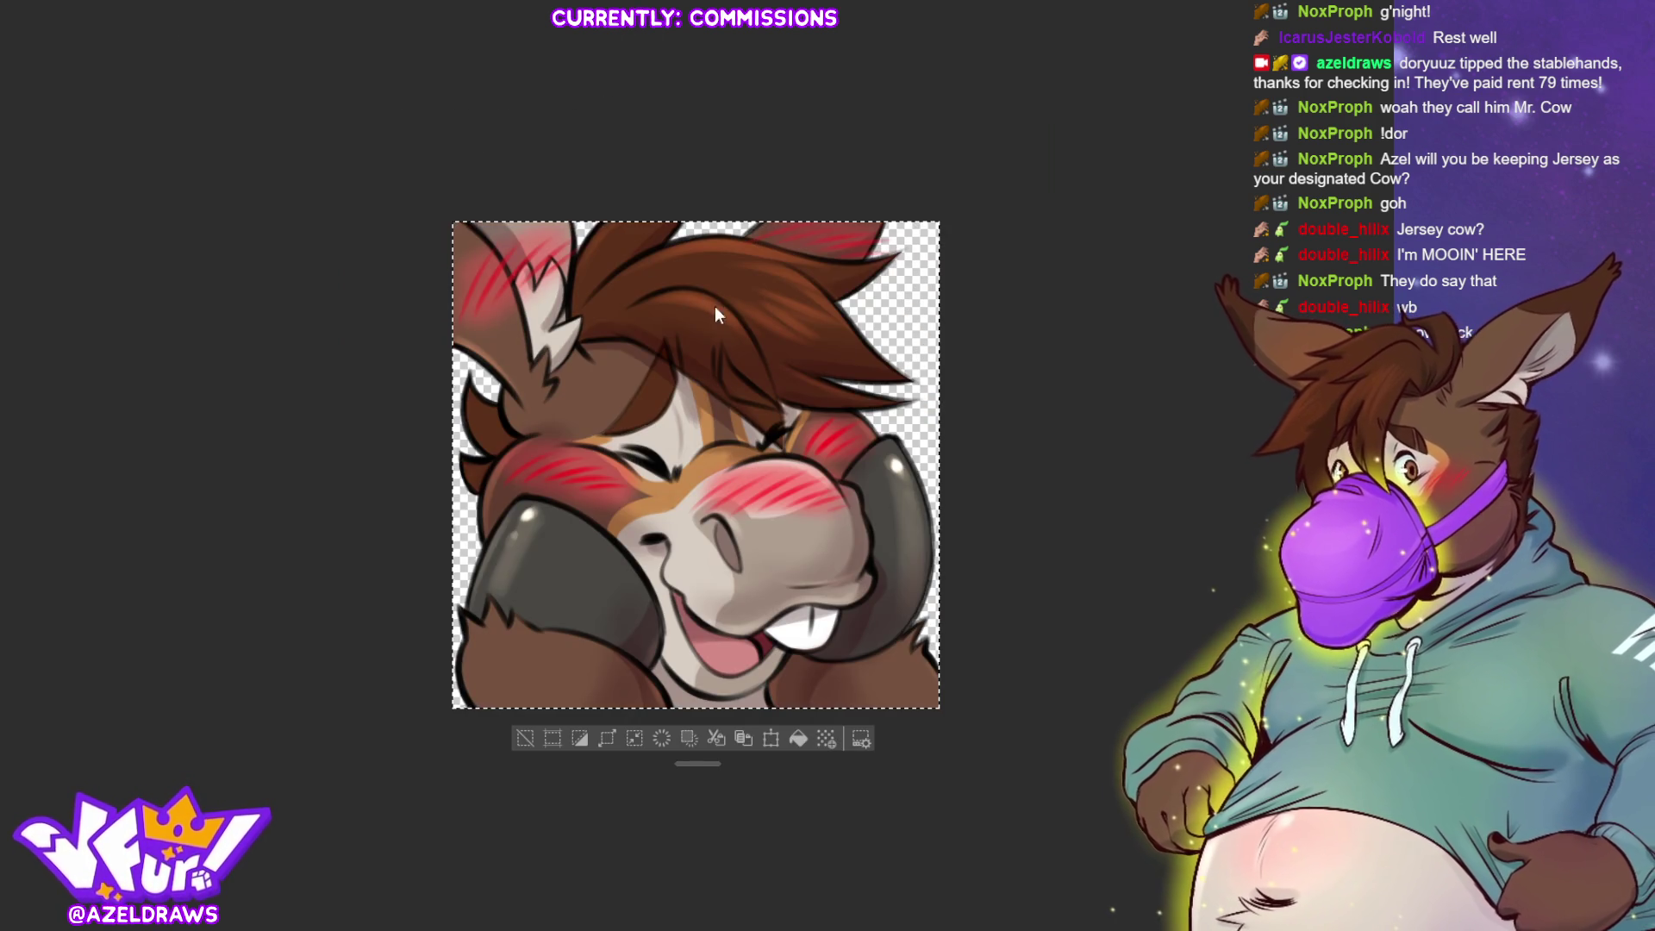
pyautogui.hotkey('ctrl', 'Tab')
pyautogui.hotkey('ctrl', 'Tab')
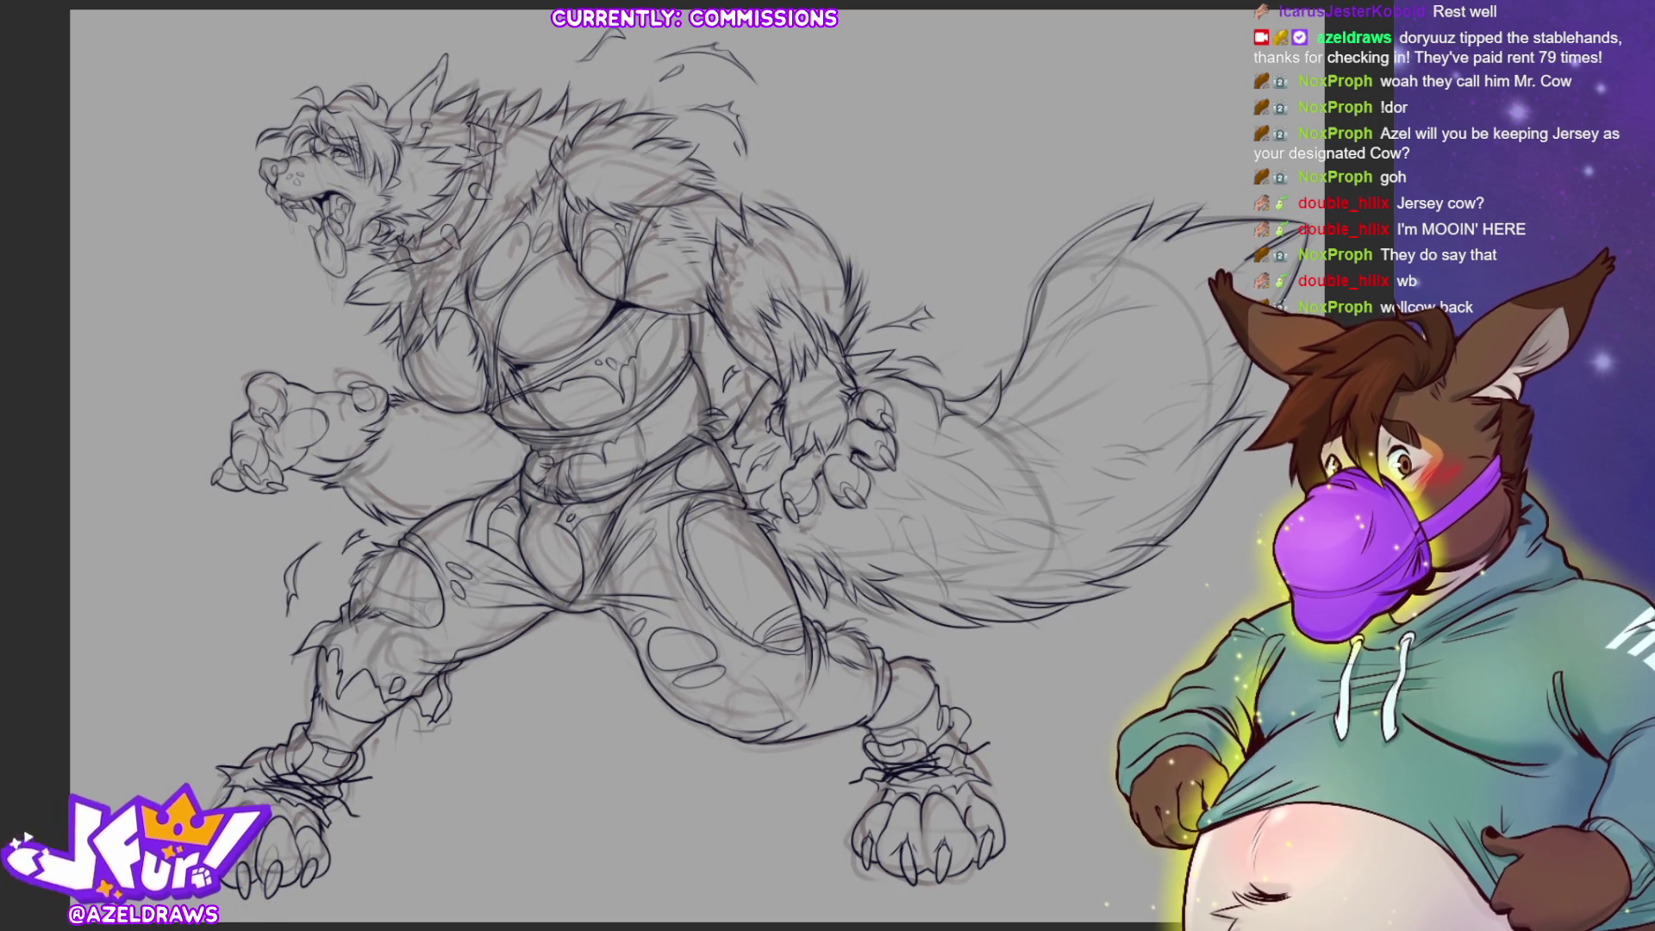
pyautogui.press('h')
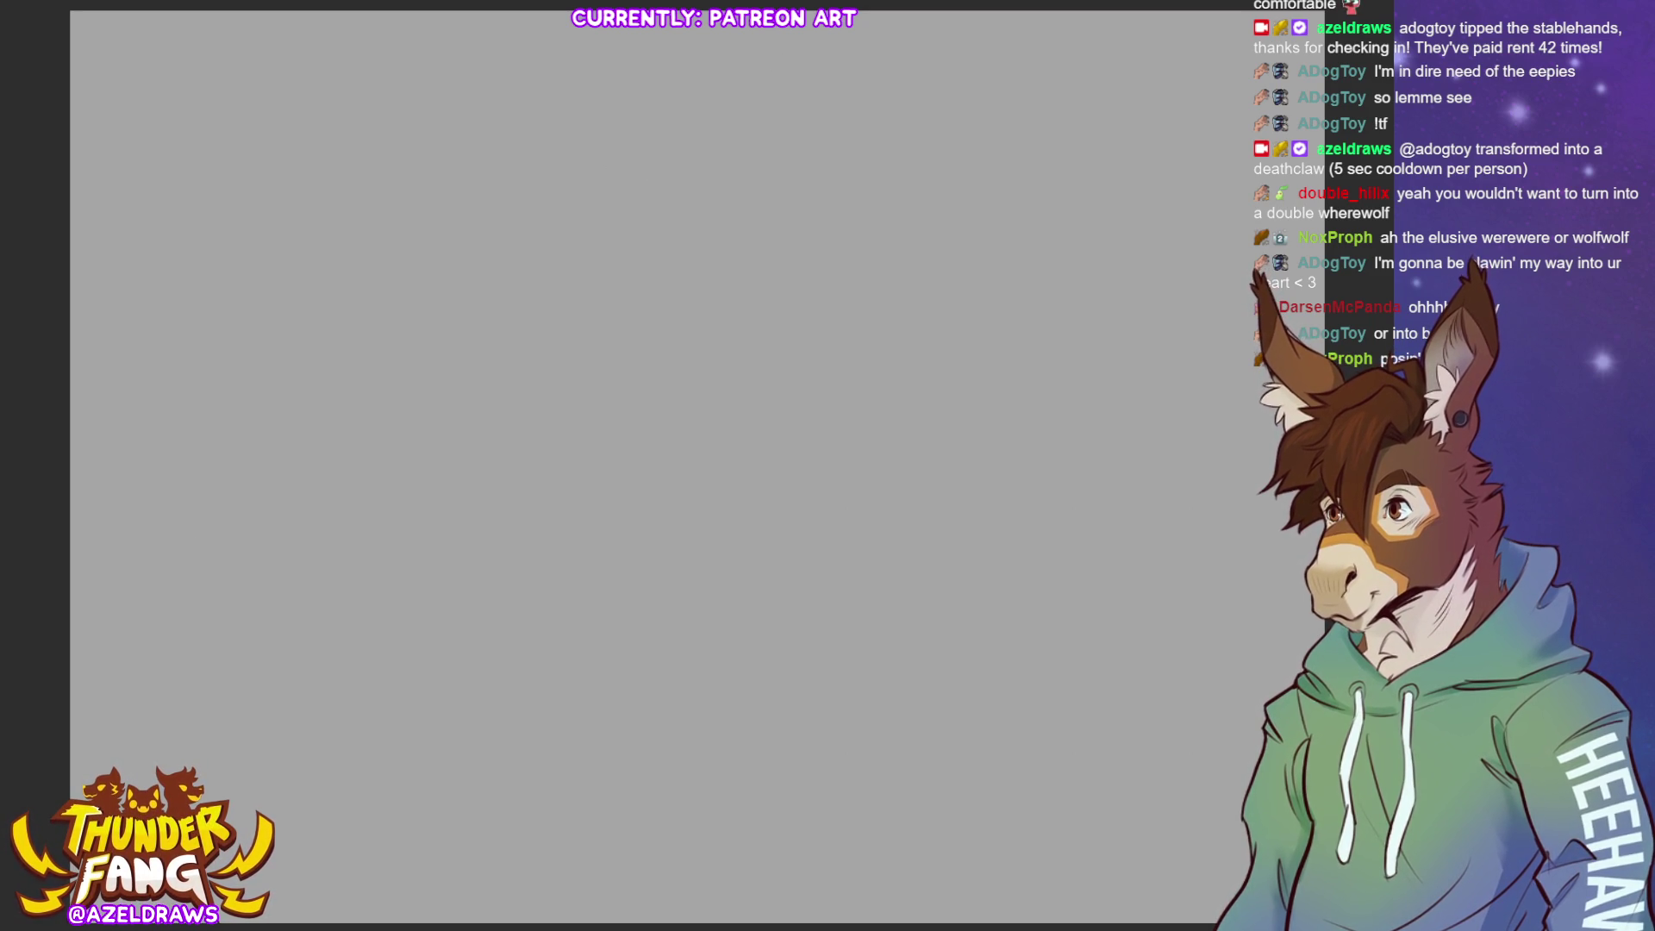
# Try a couple of short brush strokes on the blank canvas, then undo them
pyautogui.moveTo(621, 215); pyautogui.dragTo(641, 195)
pyautogui.moveTo(724, 140)
pyautogui.mouseDown()
pyautogui.moveTo(615, 230)
pyautogui.moveTo(646, 306)
pyautogui.mouseUp()
pyautogui.hotkey('ctrl', 'z')
pyautogui.hotkey('ctrl', 'z')
pyautogui.hotkey('ctrl', 'z')
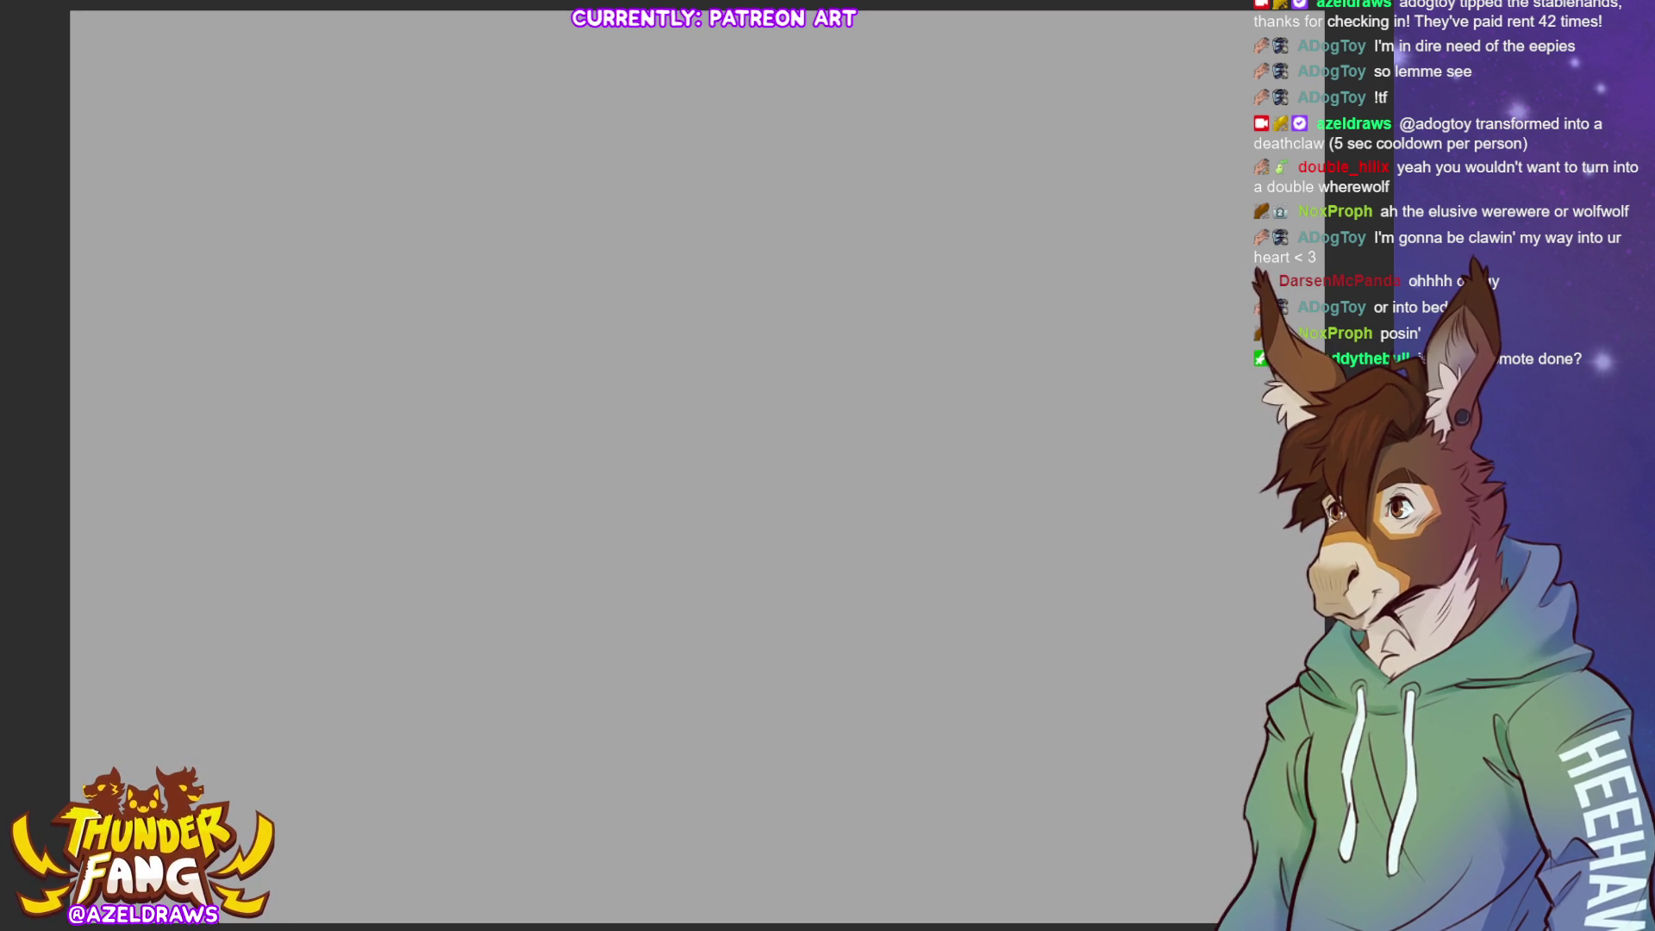
# Sketch a rough oval in the canvas's upper left, then undo it
pyautogui.moveTo(639, 114)
pyautogui.mouseDown()
pyautogui.moveTo(518, 313)
pyautogui.moveTo(551, 274)
pyautogui.mouseUp()
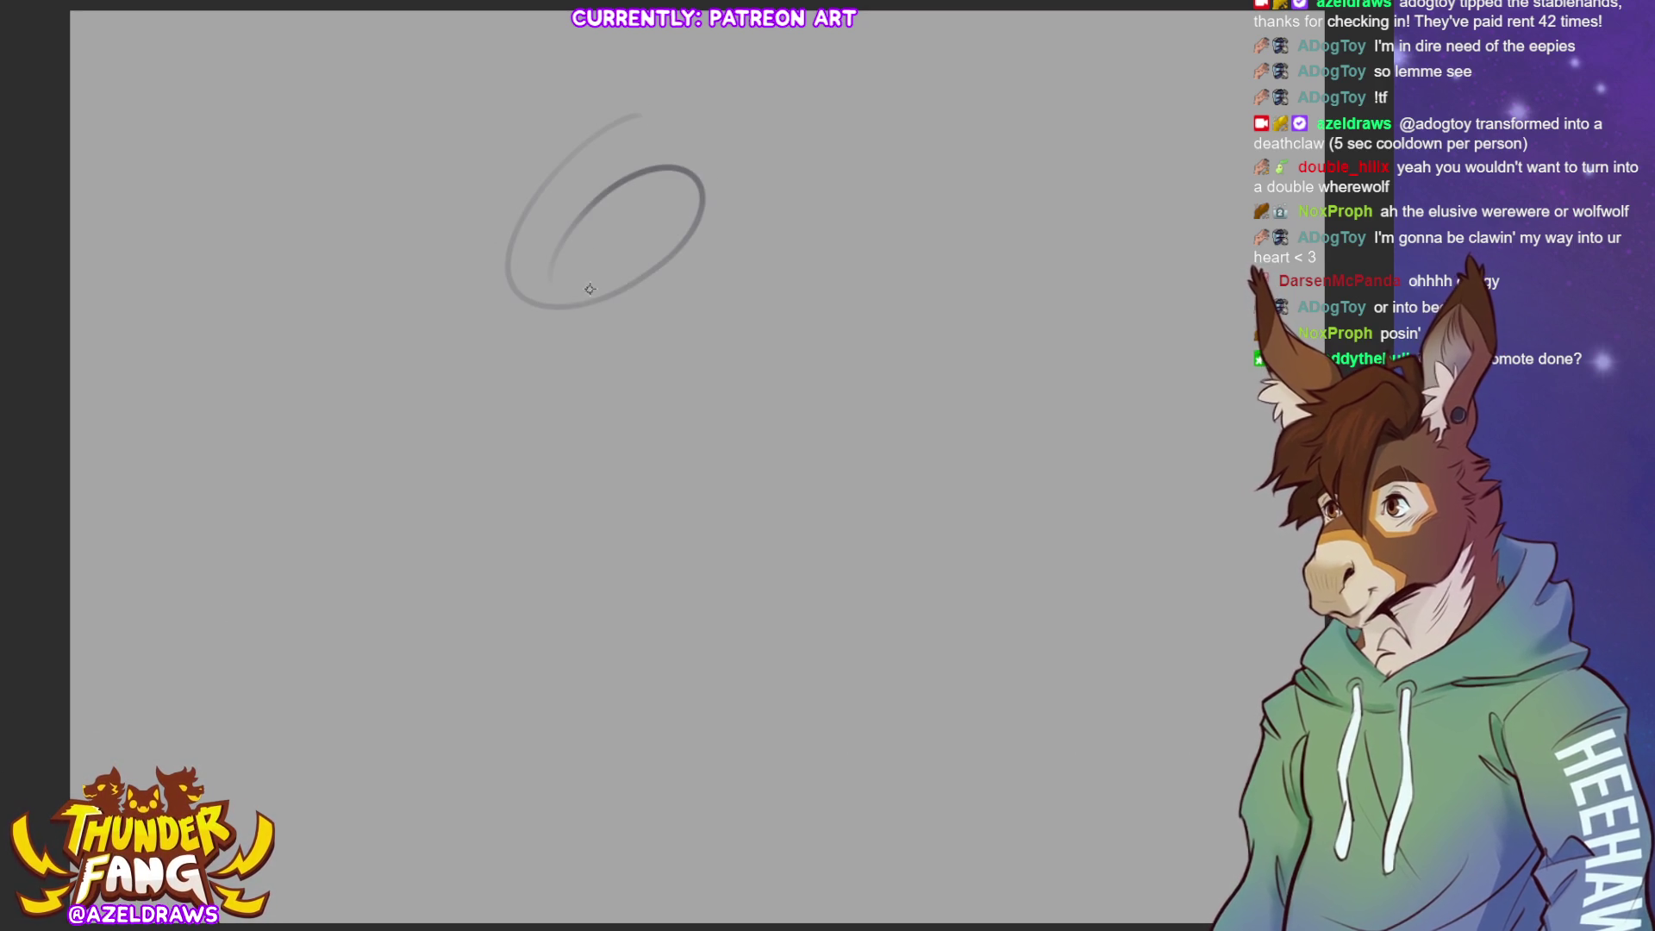
pyautogui.hotkey('ctrl', 'z')
pyautogui.hotkey('ctrl', 'z')
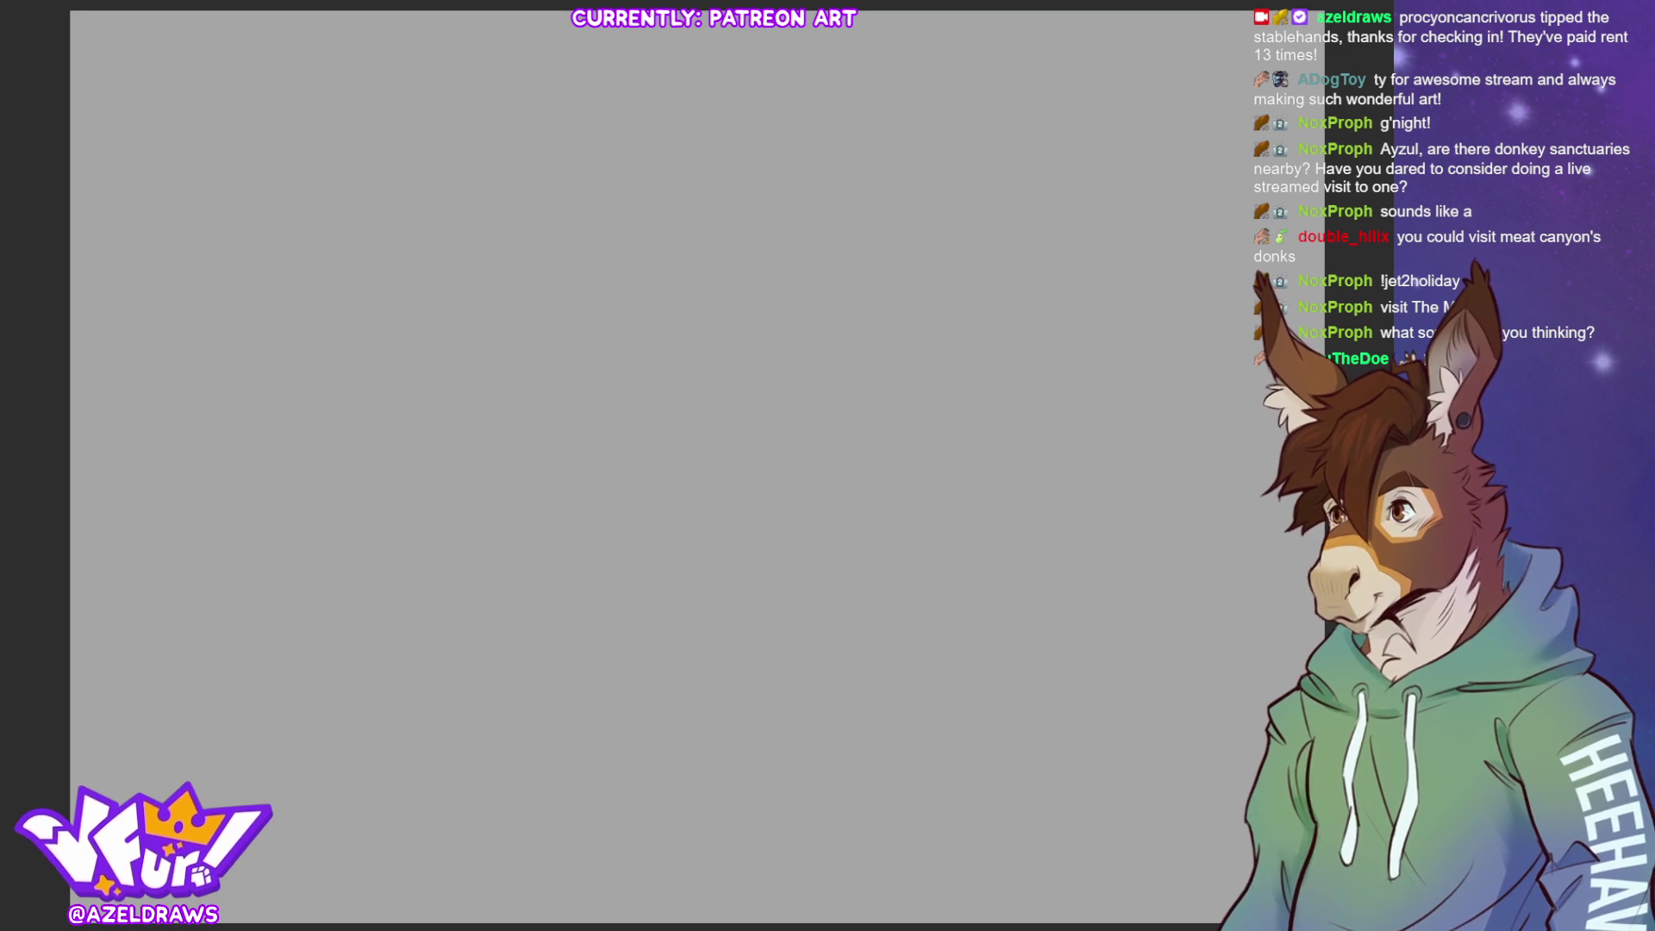
# Try a few rough curved pencil strokes, undoing each attempt with Ctrl+Z
pyautogui.moveTo(572, 240); pyautogui.dragTo(544, 360)
pyautogui.moveTo(630, 202)
pyautogui.mouseDown()
pyautogui.moveTo(603, 226)
pyautogui.moveTo(844, 569)
pyautogui.mouseUp()
pyautogui.hotkey('ctrl', 'z')
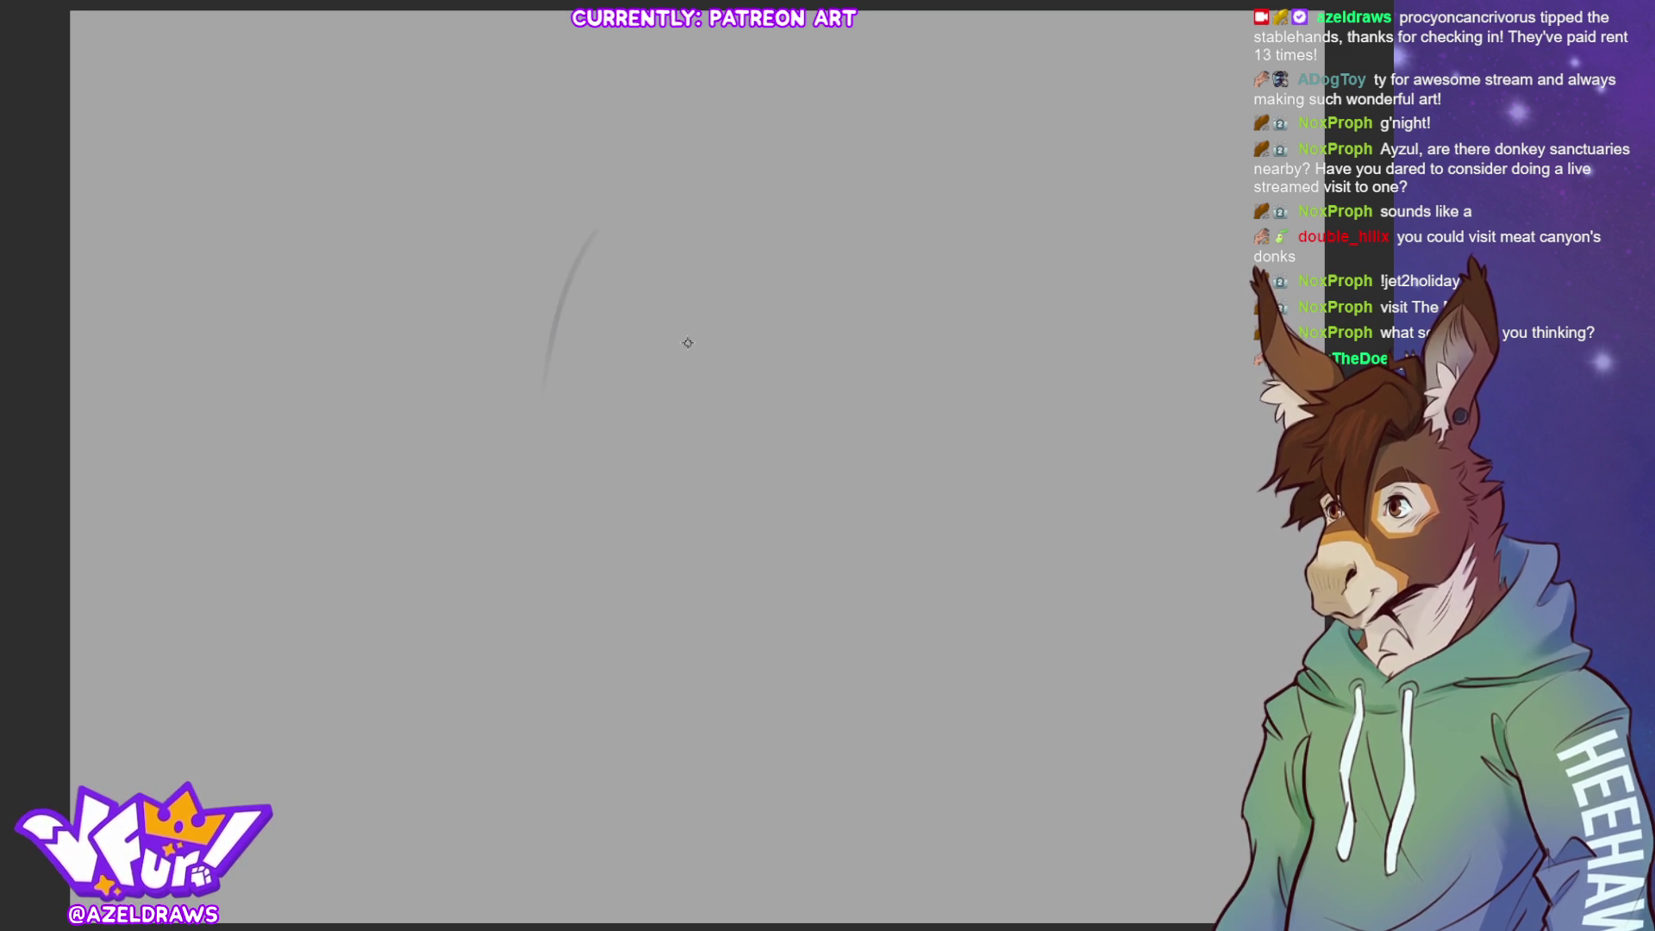
pyautogui.hotkey('ctrl', 'z')
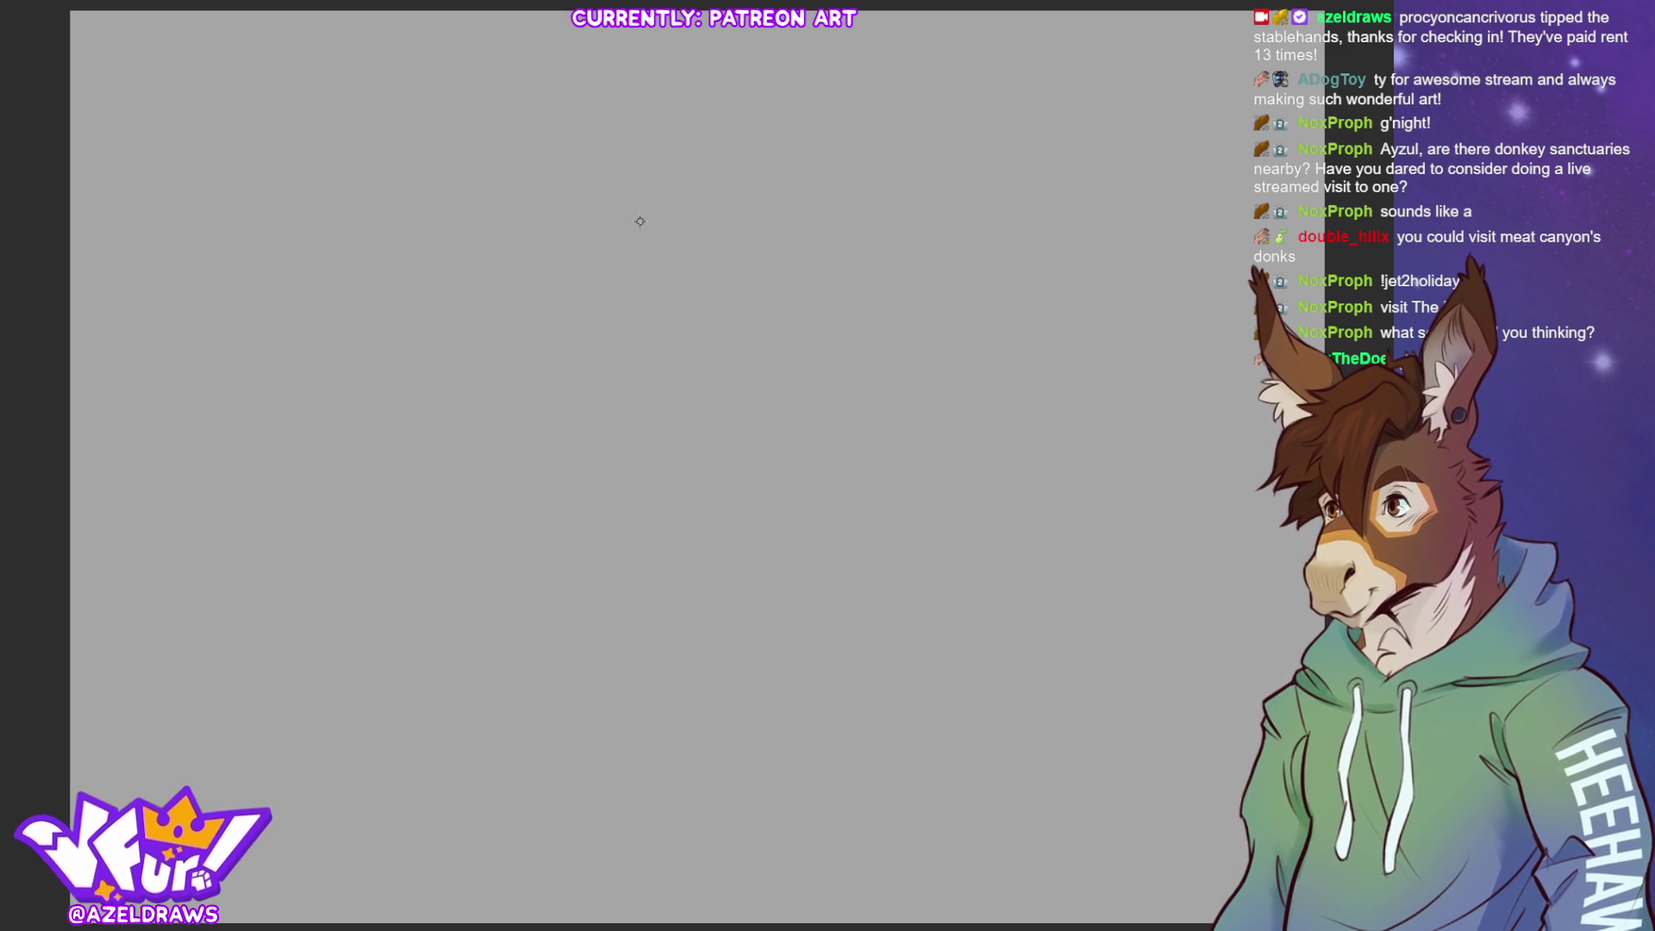
pyautogui.moveTo(482, 299); pyautogui.dragTo(600, 372)
pyautogui.hotkey('ctrl', 'z')
# Settle on the long arc sweeping right then down, and add a small C-shaped loop at its upper left
pyautogui.moveTo(491, 291)
pyautogui.mouseDown()
pyautogui.moveTo(805, 396)
pyautogui.moveTo(625, 569)
pyautogui.mouseUp()
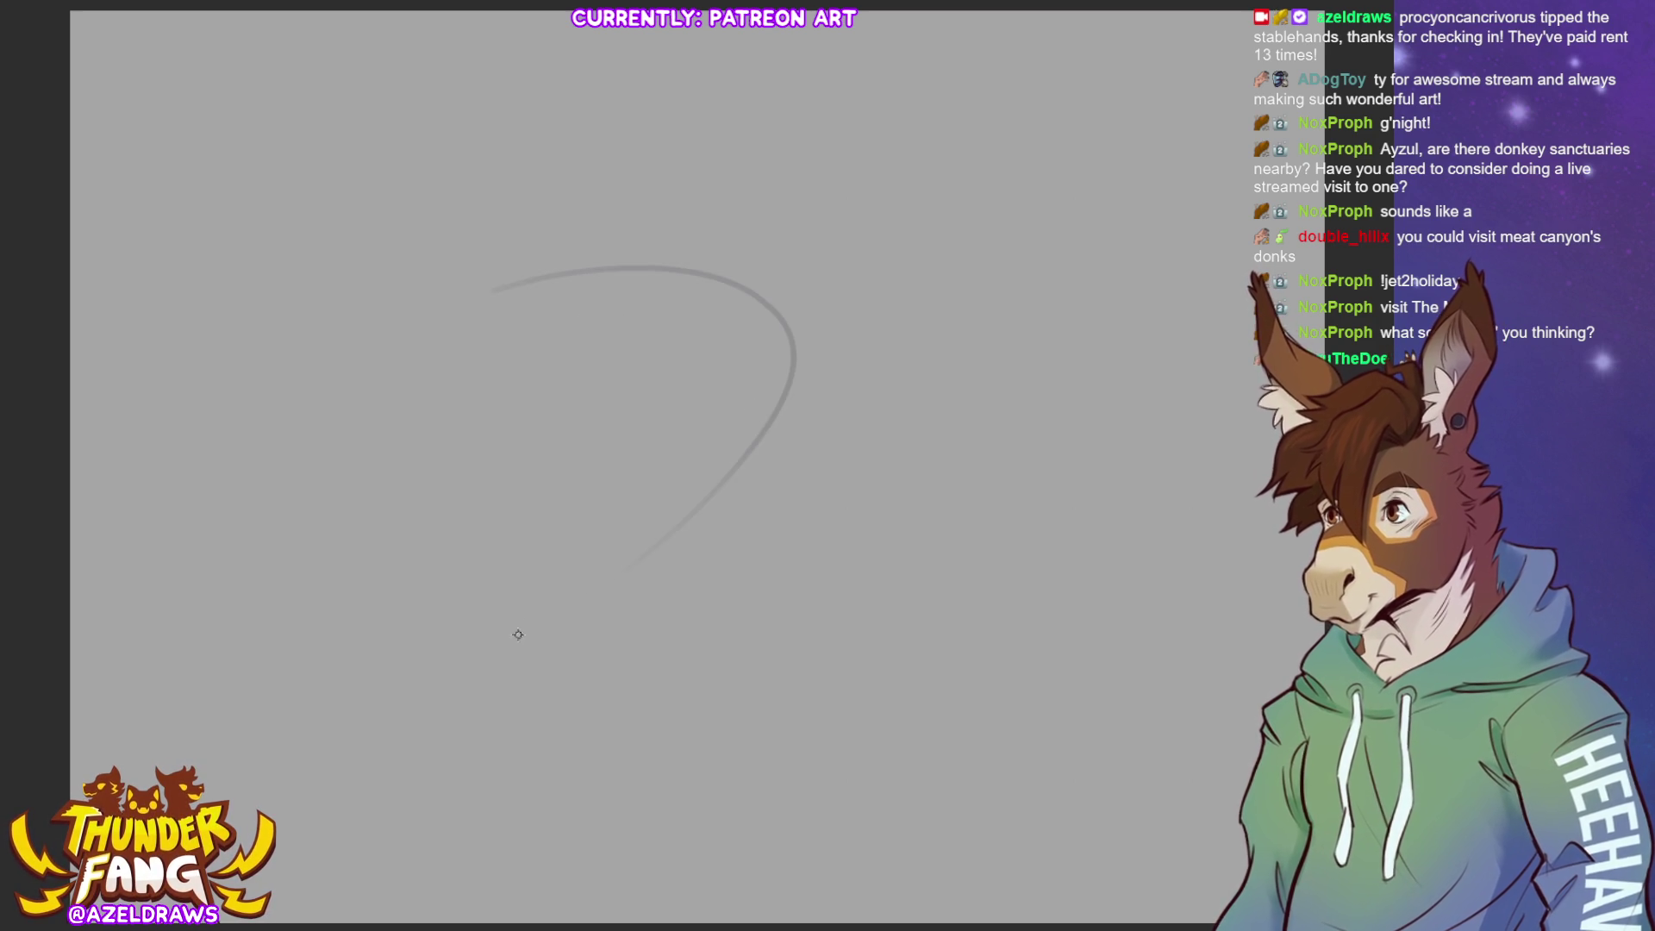
pyautogui.hotkey('ctrl', 'z')
pyautogui.moveTo(484, 258)
pyautogui.mouseDown()
pyautogui.moveTo(805, 267)
pyautogui.moveTo(495, 624)
pyautogui.mouseUp()
pyautogui.hotkey('ctrl', 'z')
pyautogui.moveTo(513, 268); pyautogui.dragTo(571, 543)
pyautogui.moveTo(472, 192)
pyautogui.mouseDown()
pyautogui.moveTo(479, 273)
pyautogui.moveTo(508, 305)
pyautogui.mouseUp()
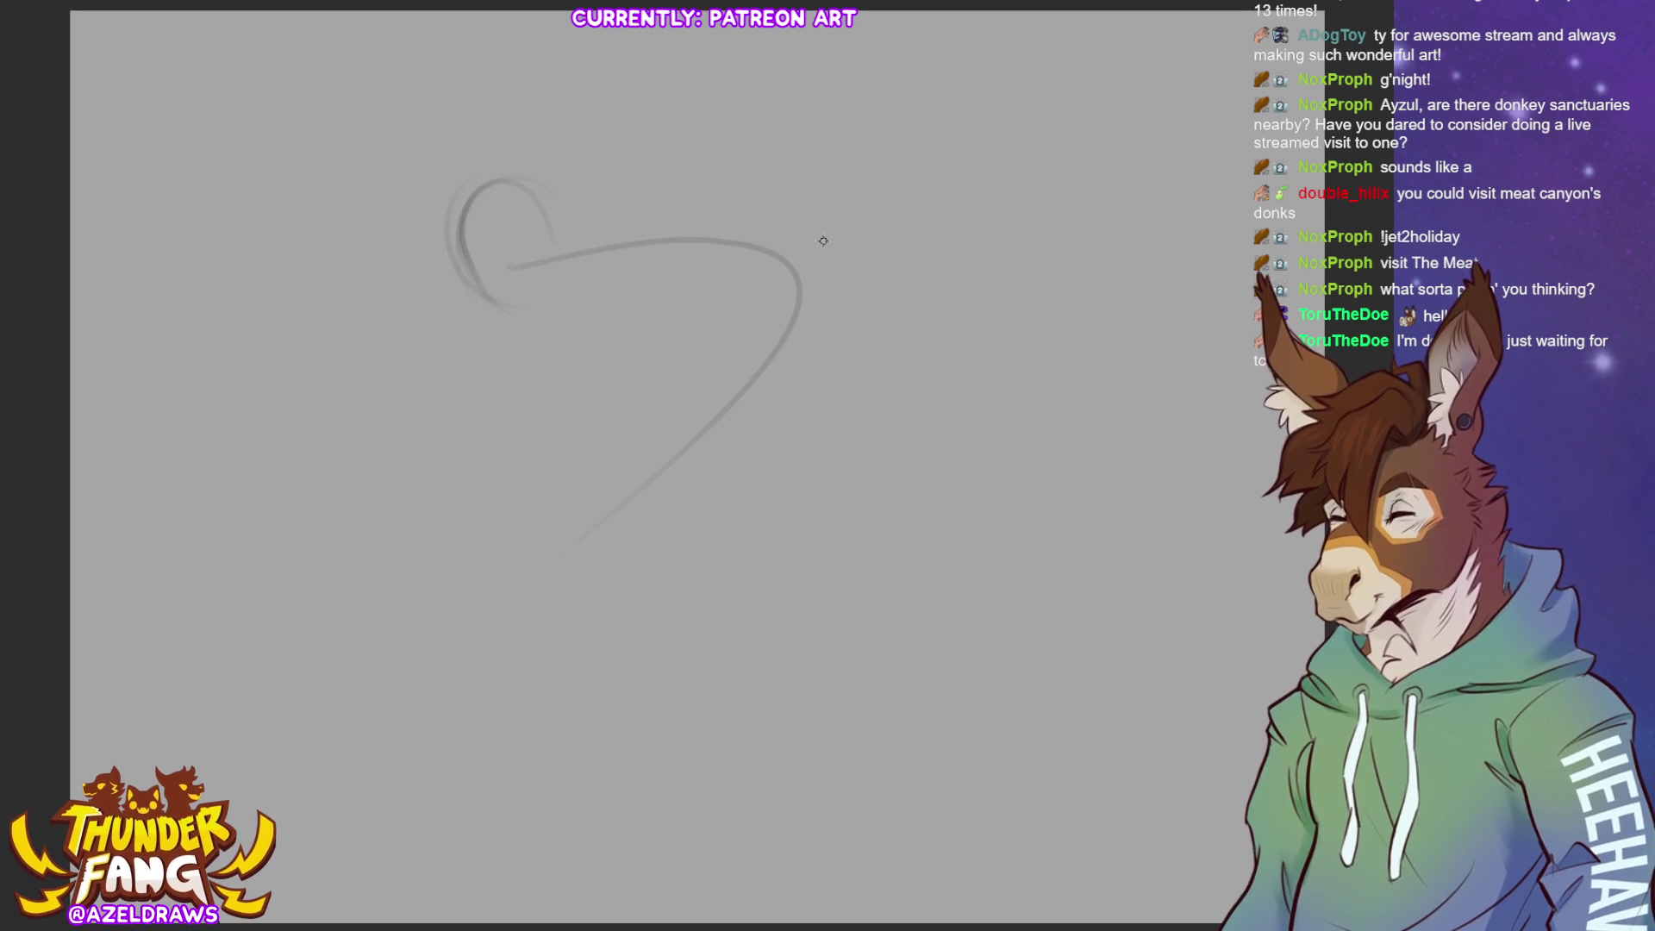
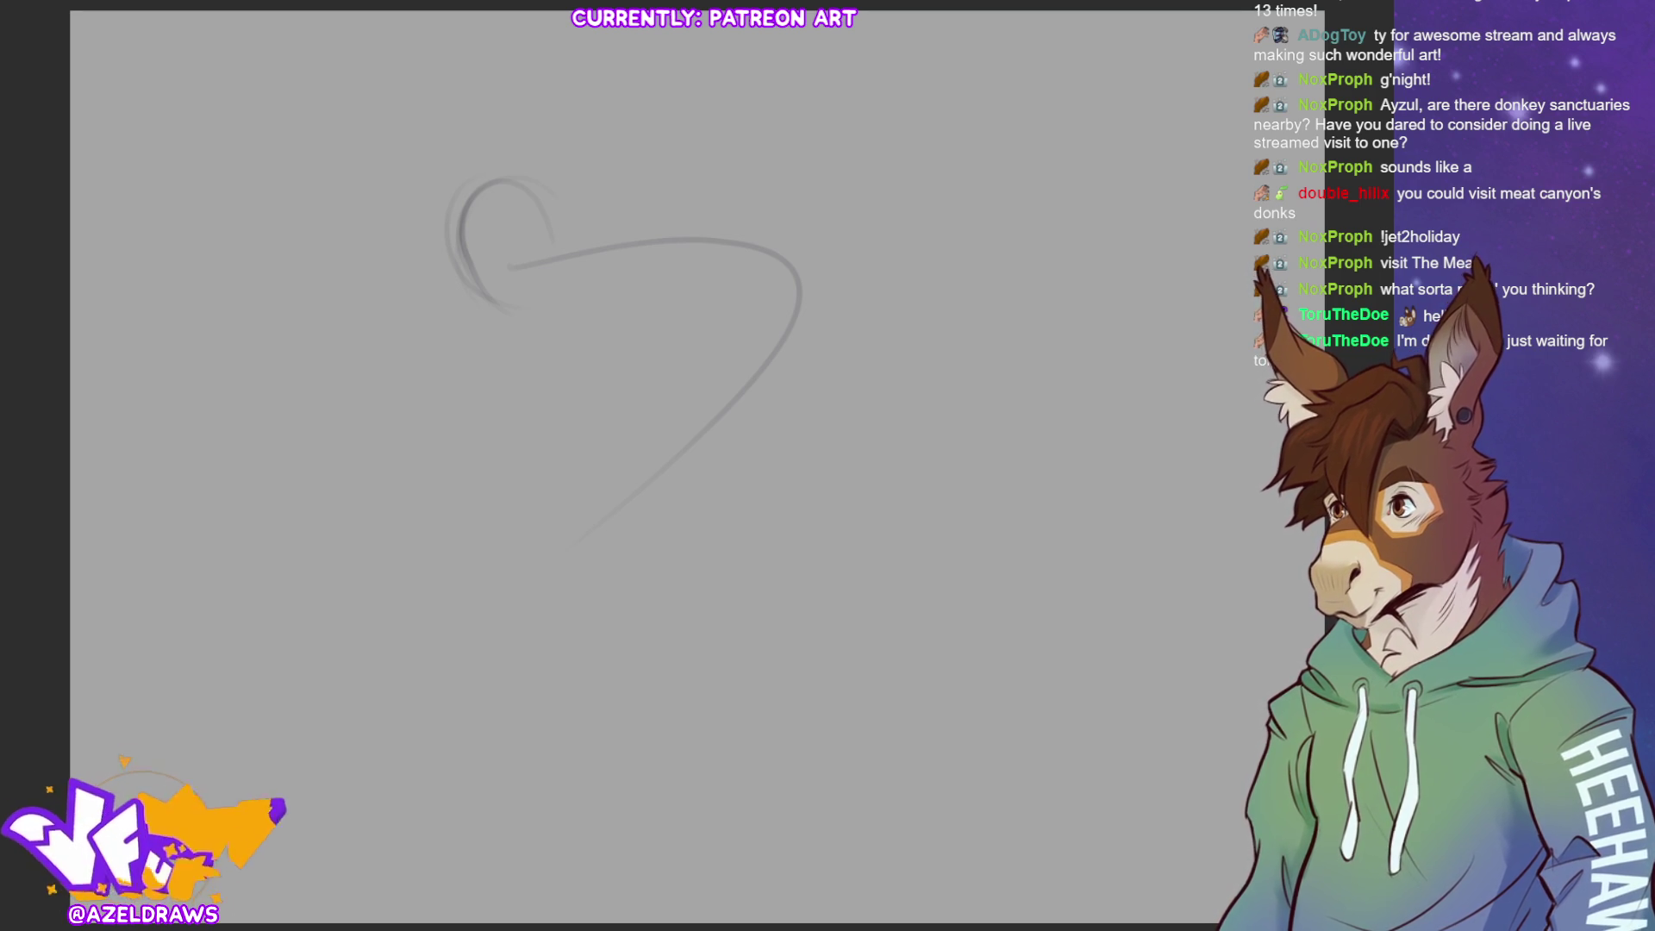
# Sketch trial strokes (oval top, large arc, long curve) and undo each with Ctrl+Z
pyautogui.moveTo(576, 226)
pyautogui.mouseDown()
pyautogui.moveTo(481, 301)
pyautogui.moveTo(532, 265)
pyautogui.moveTo(763, 250)
pyautogui.moveTo(484, 300)
pyautogui.mouseUp()
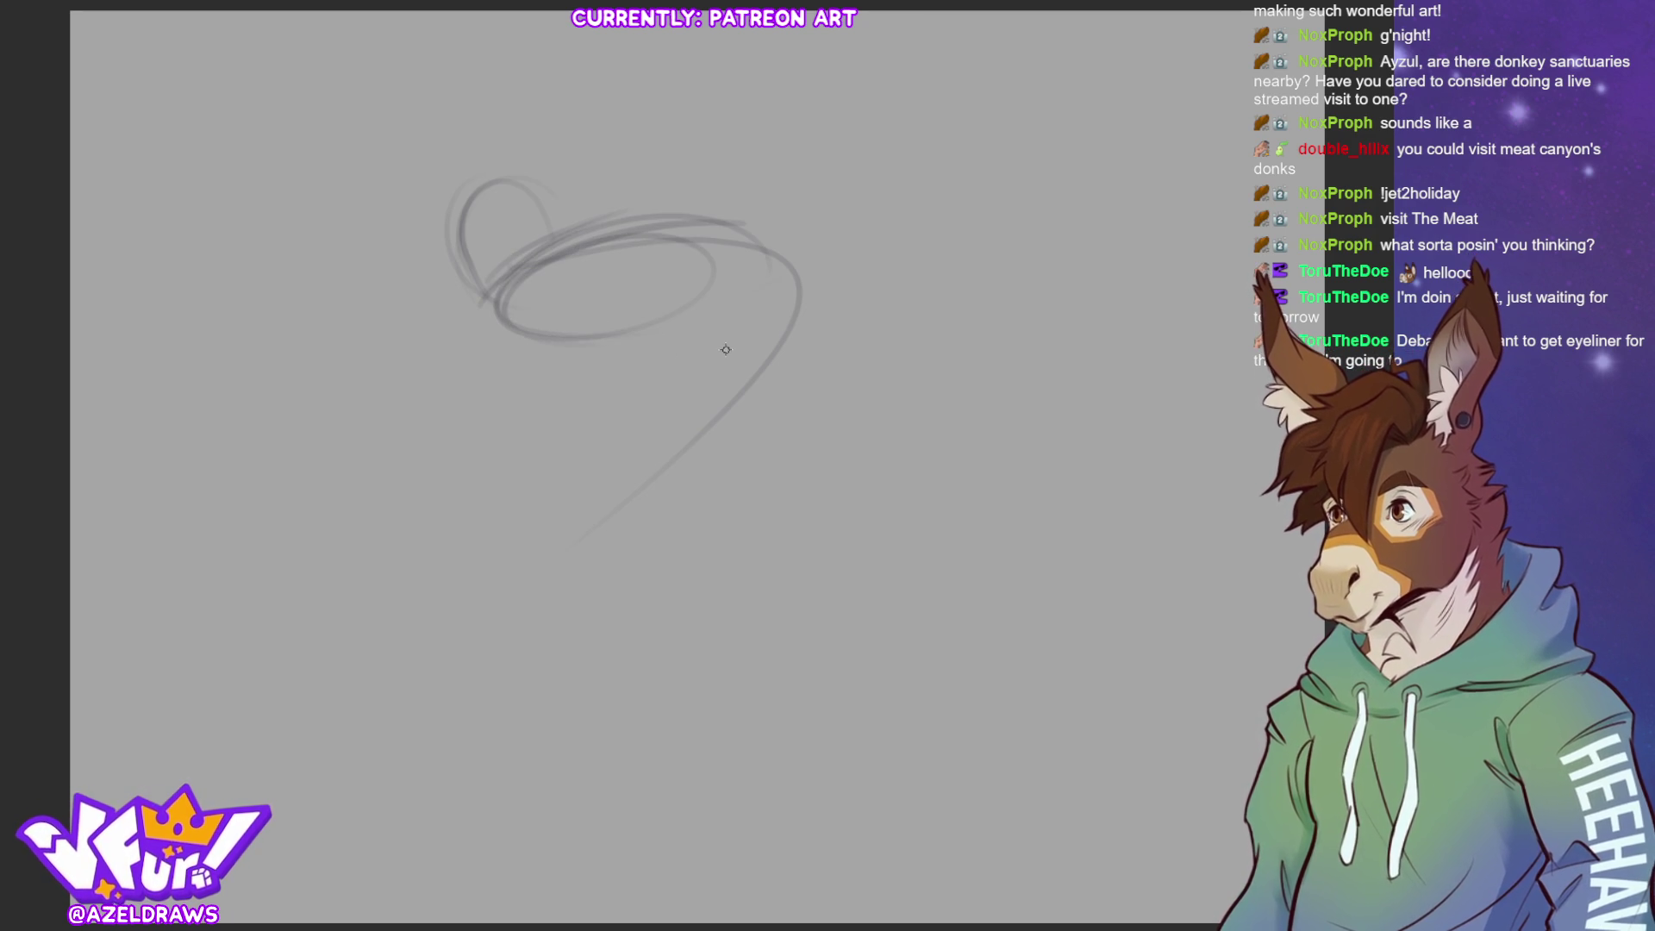
pyautogui.hotkey('ctrl', 'z')
pyautogui.hotkey('ctrl', 'z')
pyautogui.hotkey('ctrl', 'z')
pyautogui.hotkey('ctrl', 'z')
pyautogui.hotkey('ctrl', 'z')
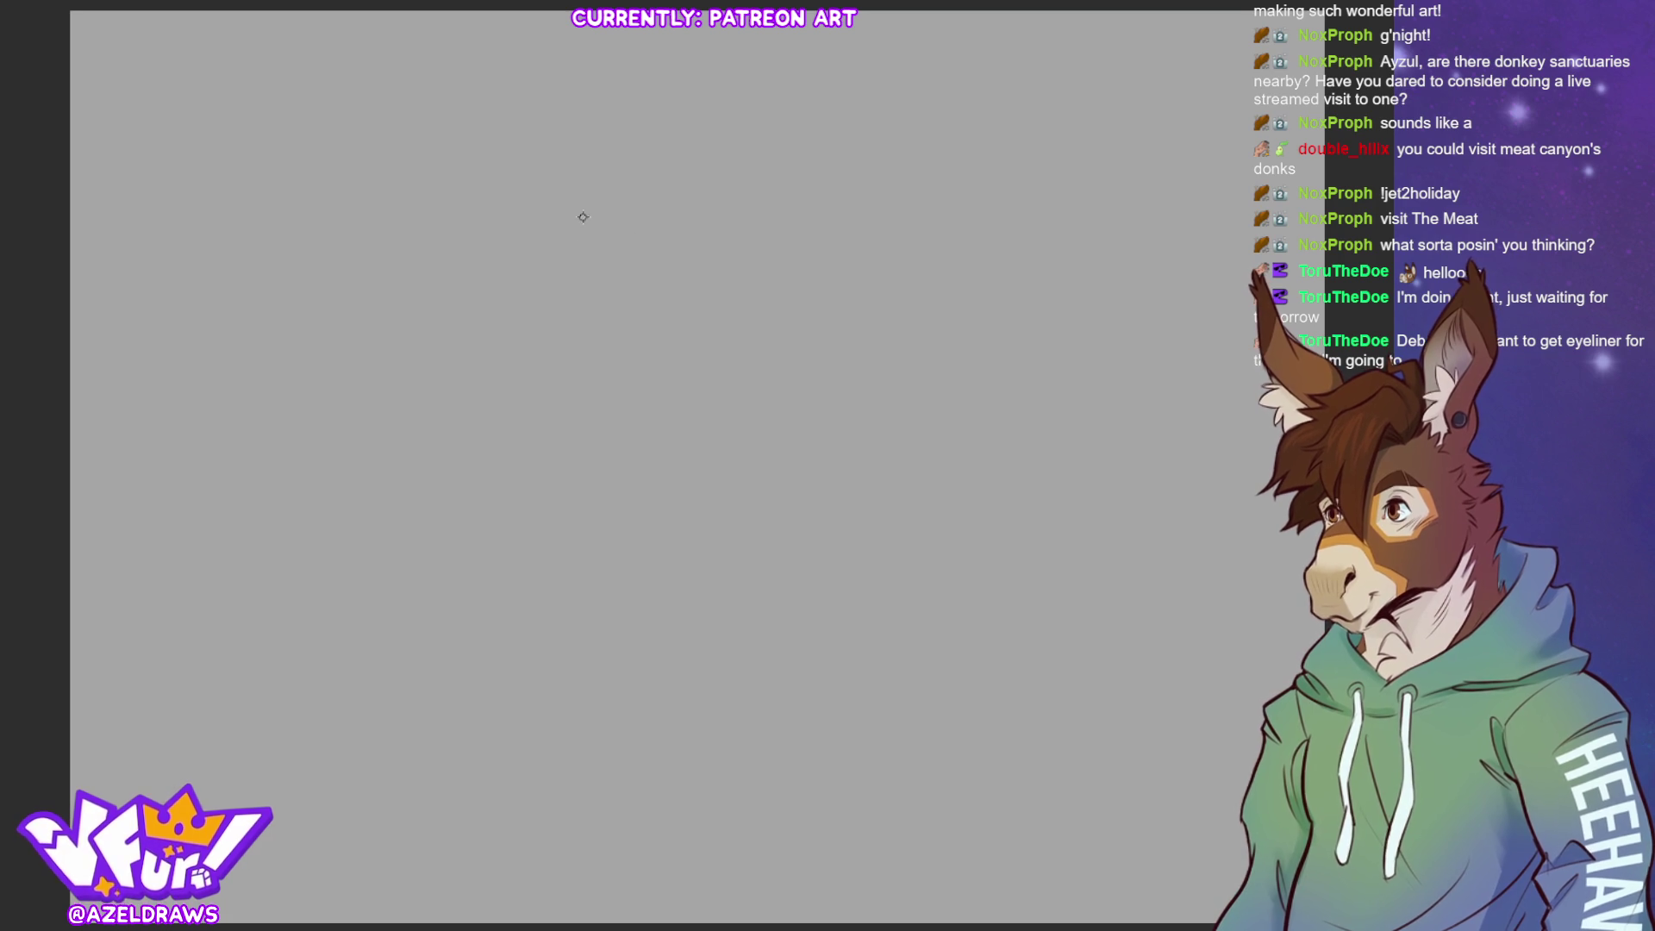
pyautogui.moveTo(563, 188)
pyautogui.mouseDown()
pyautogui.moveTo(727, 527)
pyautogui.moveTo(812, 550)
pyautogui.mouseUp()
pyautogui.moveTo(603, 142); pyautogui.dragTo(534, 276)
pyautogui.moveTo(555, 121); pyautogui.dragTo(579, 219)
pyautogui.moveTo(603, 107)
pyautogui.mouseDown()
pyautogui.moveTo(586, 202)
pyautogui.moveTo(569, 114)
pyautogui.mouseUp()
pyautogui.hotkey('ctrl', 'z')
pyautogui.hotkey('ctrl', 'z')
pyautogui.hotkey('ctrl', 'z')
pyautogui.hotkey('ctrl', 'z')
pyautogui.hotkey('ctrl', 'z')
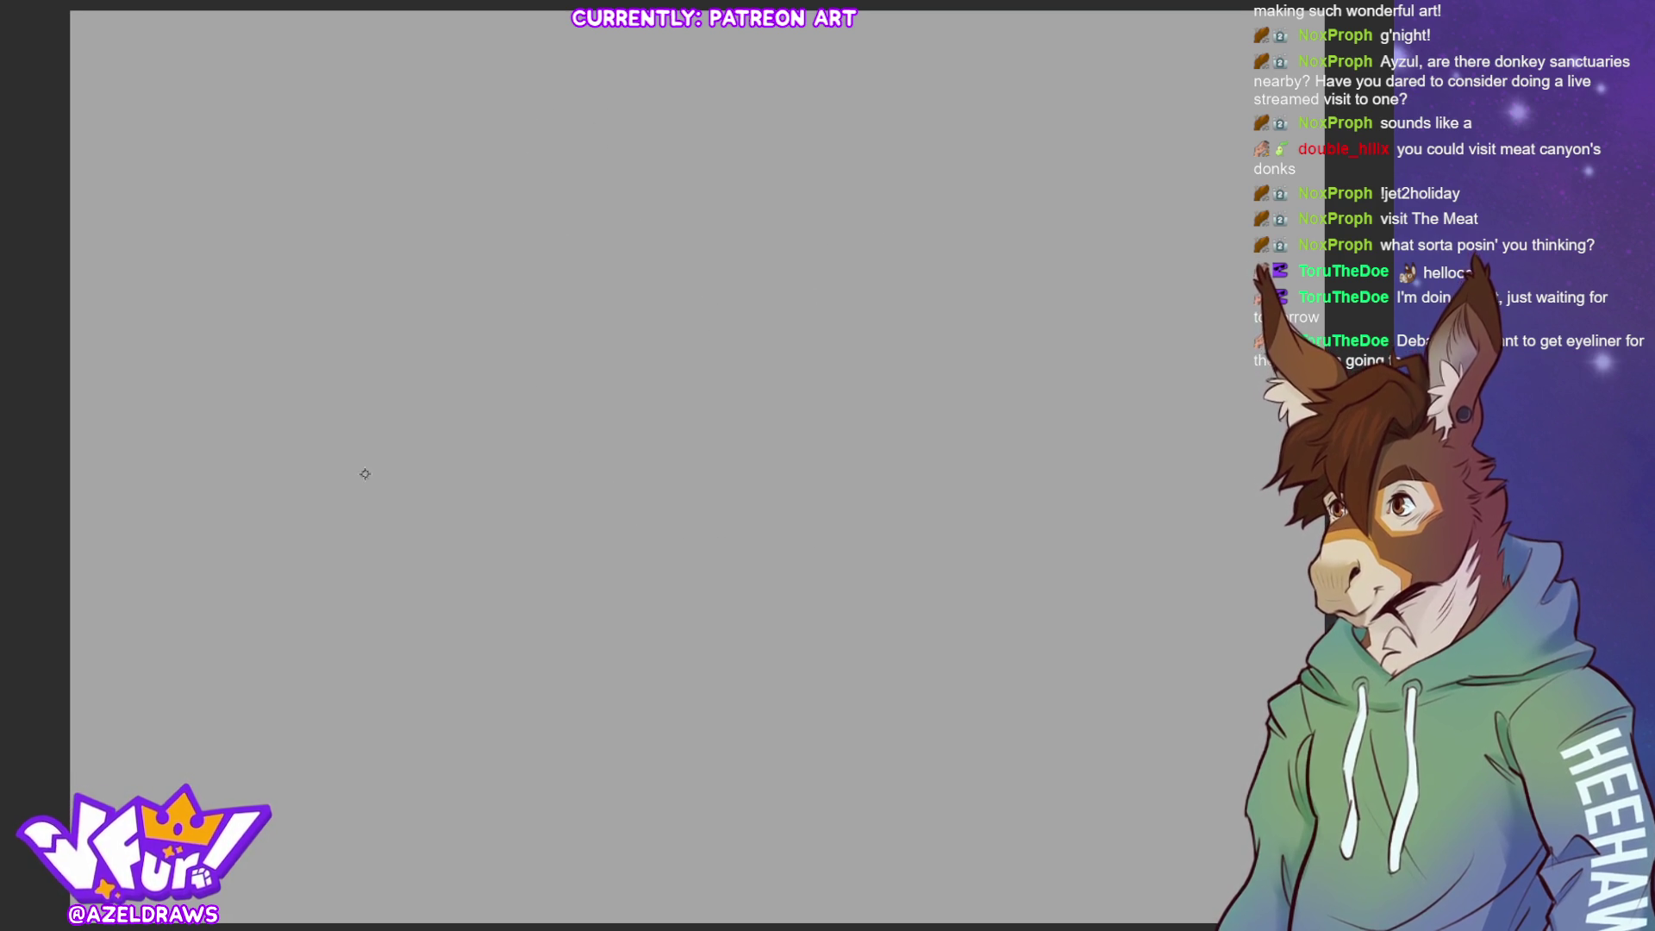
pyautogui.moveTo(625, 183)
pyautogui.mouseDown()
pyautogui.moveTo(517, 414)
pyautogui.moveTo(574, 539)
pyautogui.mouseUp()
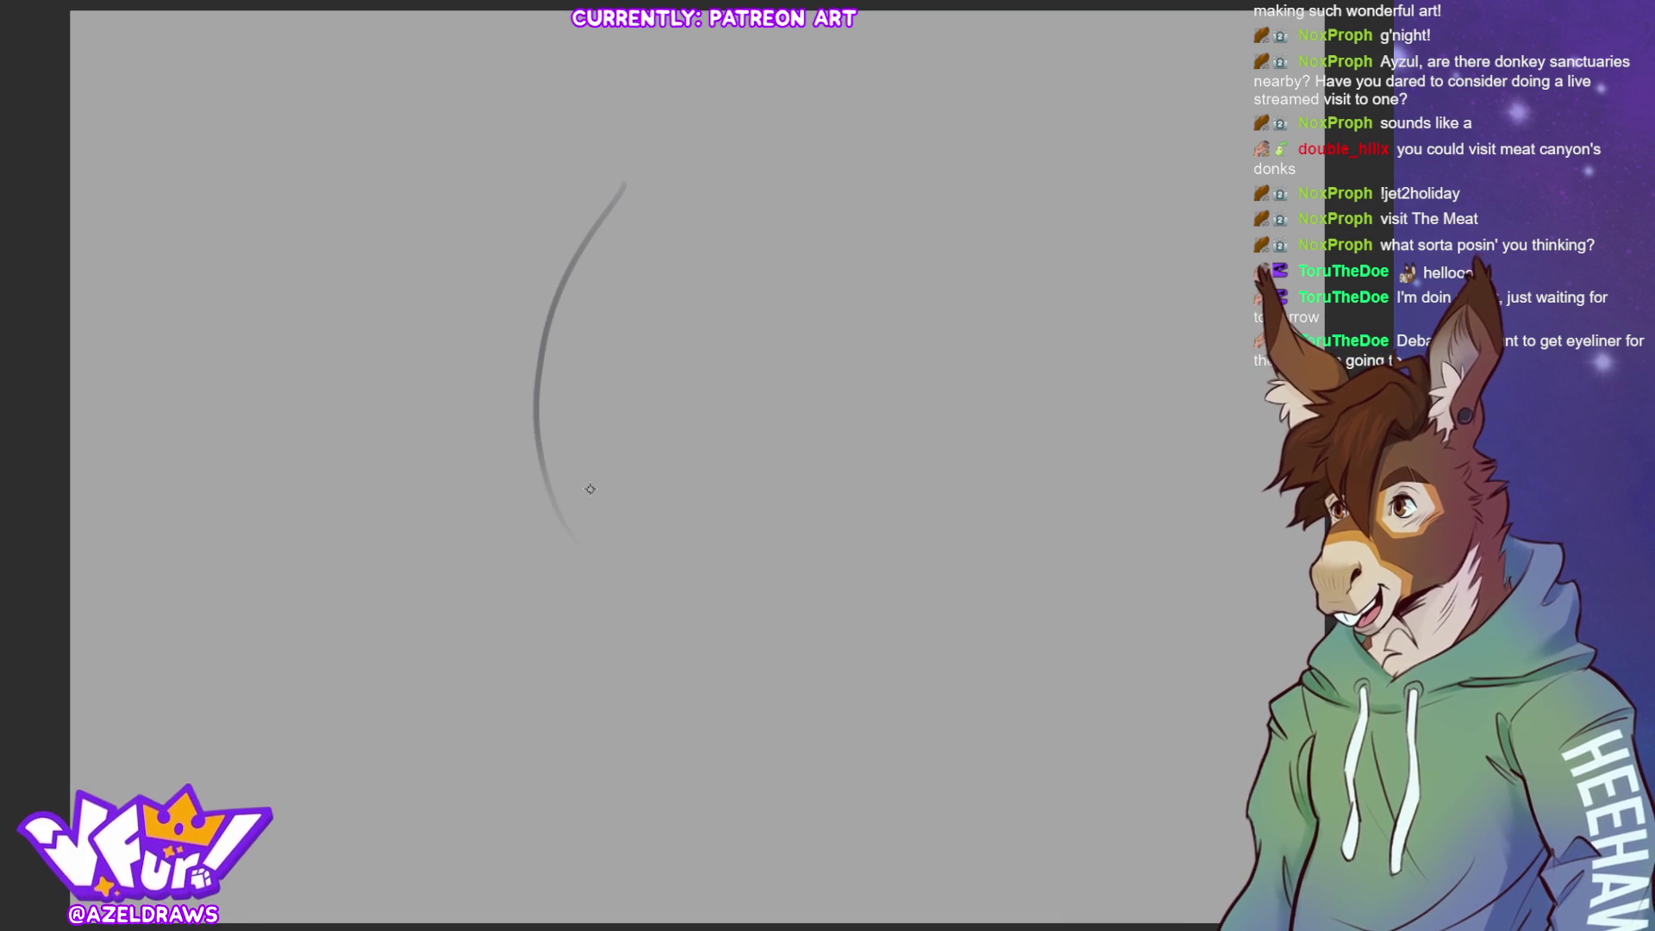
pyautogui.hotkey('ctrl', 'z')
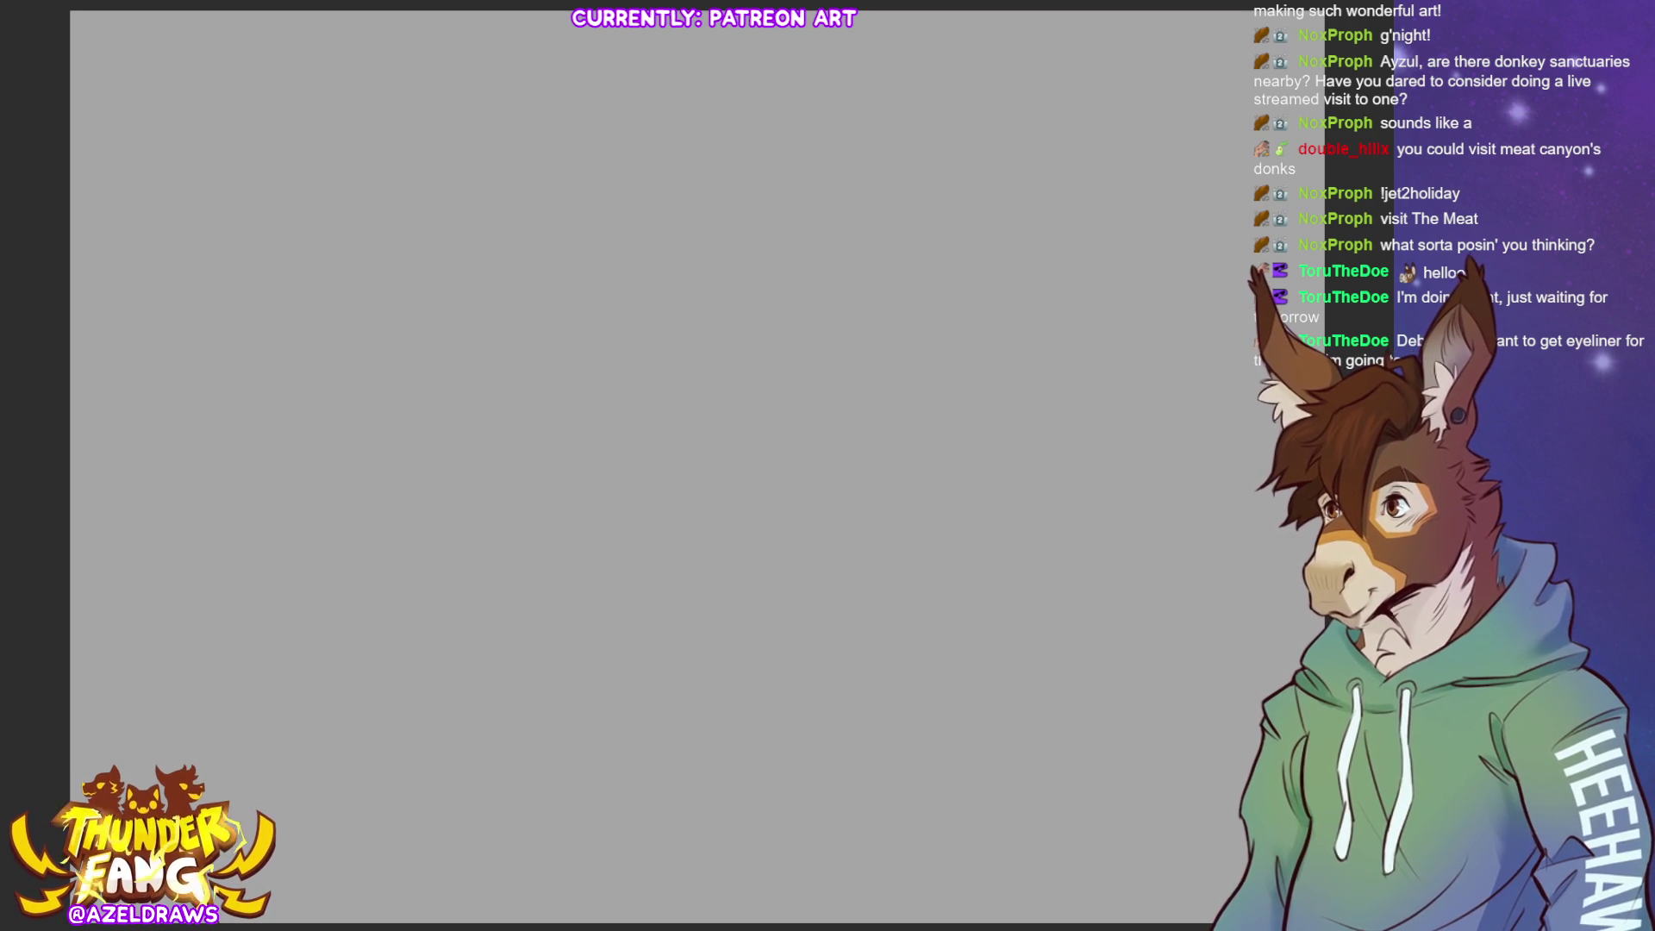
# Sketch the figure's C-shaped head outline, darkening its right side
pyautogui.moveTo(627, 159)
pyautogui.mouseDown()
pyautogui.moveTo(658, 131)
pyautogui.moveTo(600, 158)
pyautogui.mouseUp()
pyautogui.moveTo(592, 229)
pyautogui.mouseDown()
pyautogui.moveTo(586, 194)
pyautogui.moveTo(569, 236)
pyautogui.moveTo(591, 267)
pyautogui.moveTo(607, 242)
pyautogui.mouseUp()
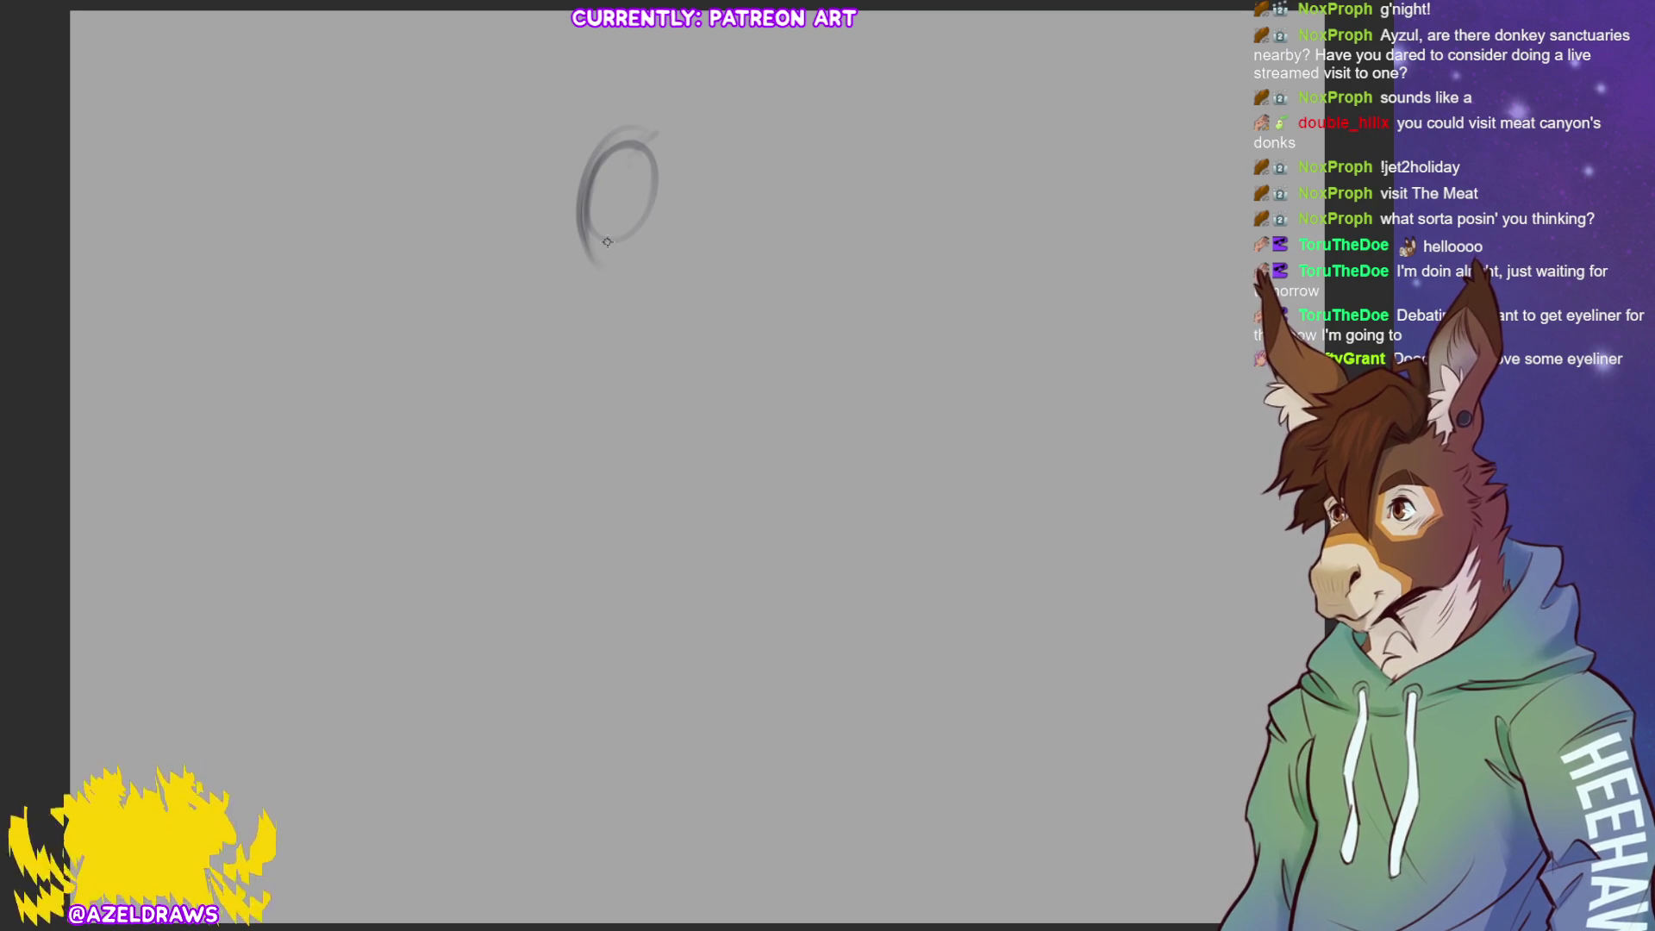
pyautogui.moveTo(599, 179)
pyautogui.mouseDown()
pyautogui.moveTo(591, 275)
pyautogui.moveTo(654, 200)
pyautogui.moveTo(673, 236)
pyautogui.moveTo(578, 203)
pyautogui.mouseUp()
pyautogui.hotkey('ctrl', 'z')
pyautogui.hotkey('ctrl', 'z')
pyautogui.hotkey('ctrl', 'z')
pyautogui.hotkey('ctrl', 'z')
pyautogui.moveTo(576, 172); pyautogui.dragTo(598, 259)
pyautogui.moveTo(653, 143); pyautogui.dragTo(603, 258)
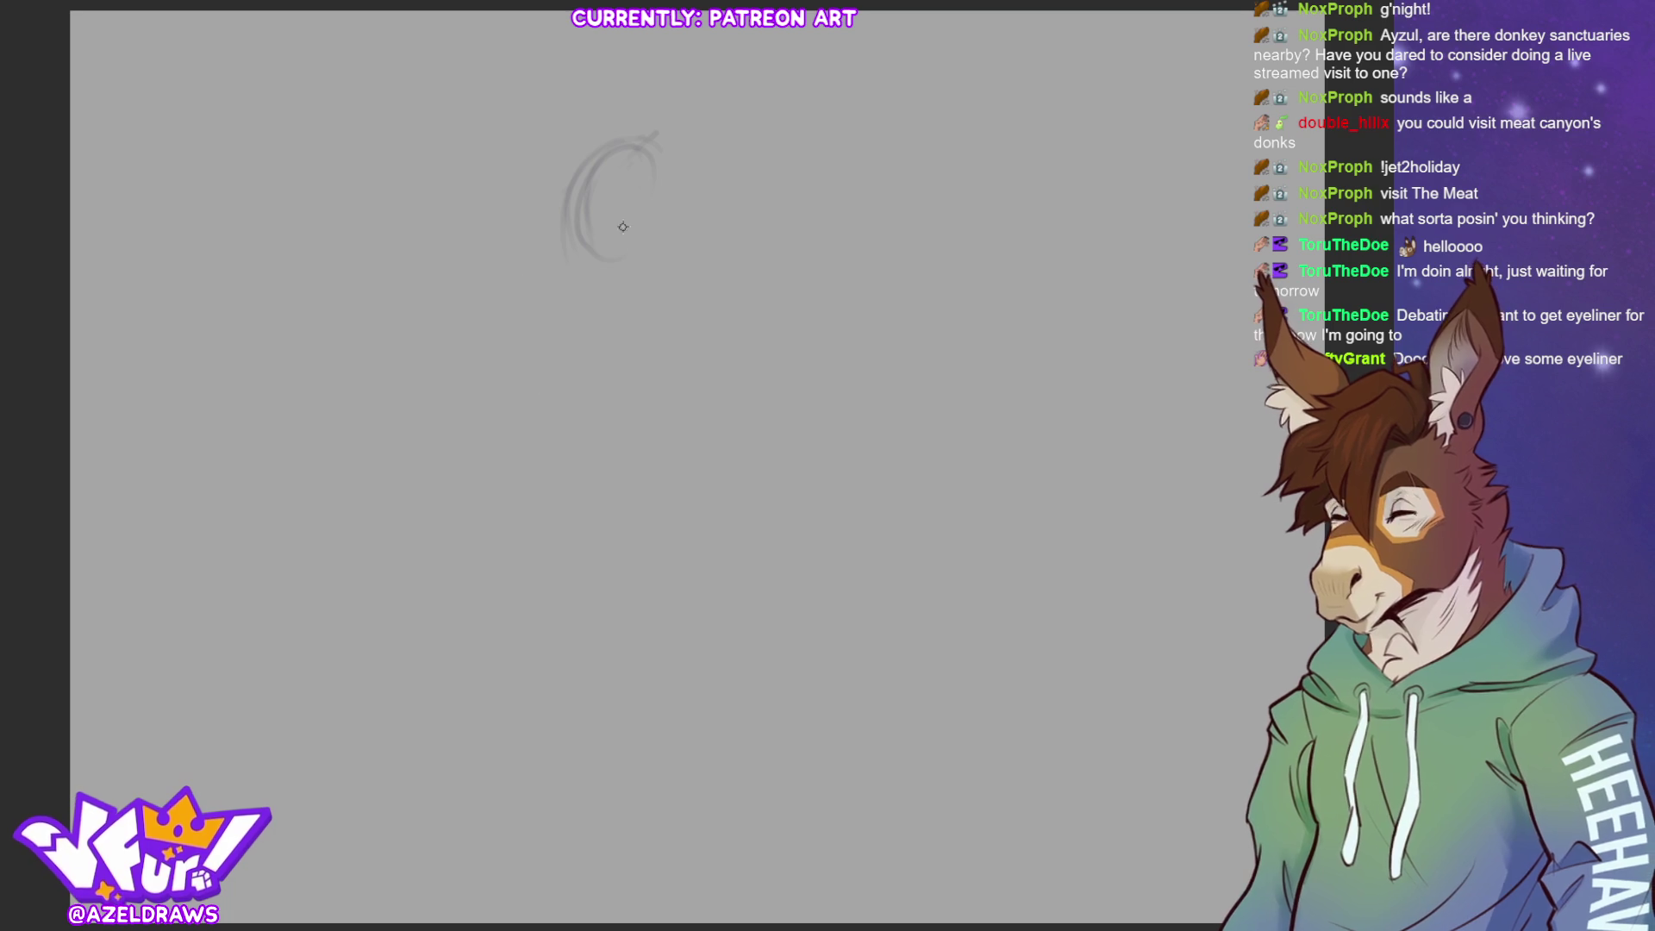
pyautogui.moveTo(650, 222); pyautogui.dragTo(601, 302)
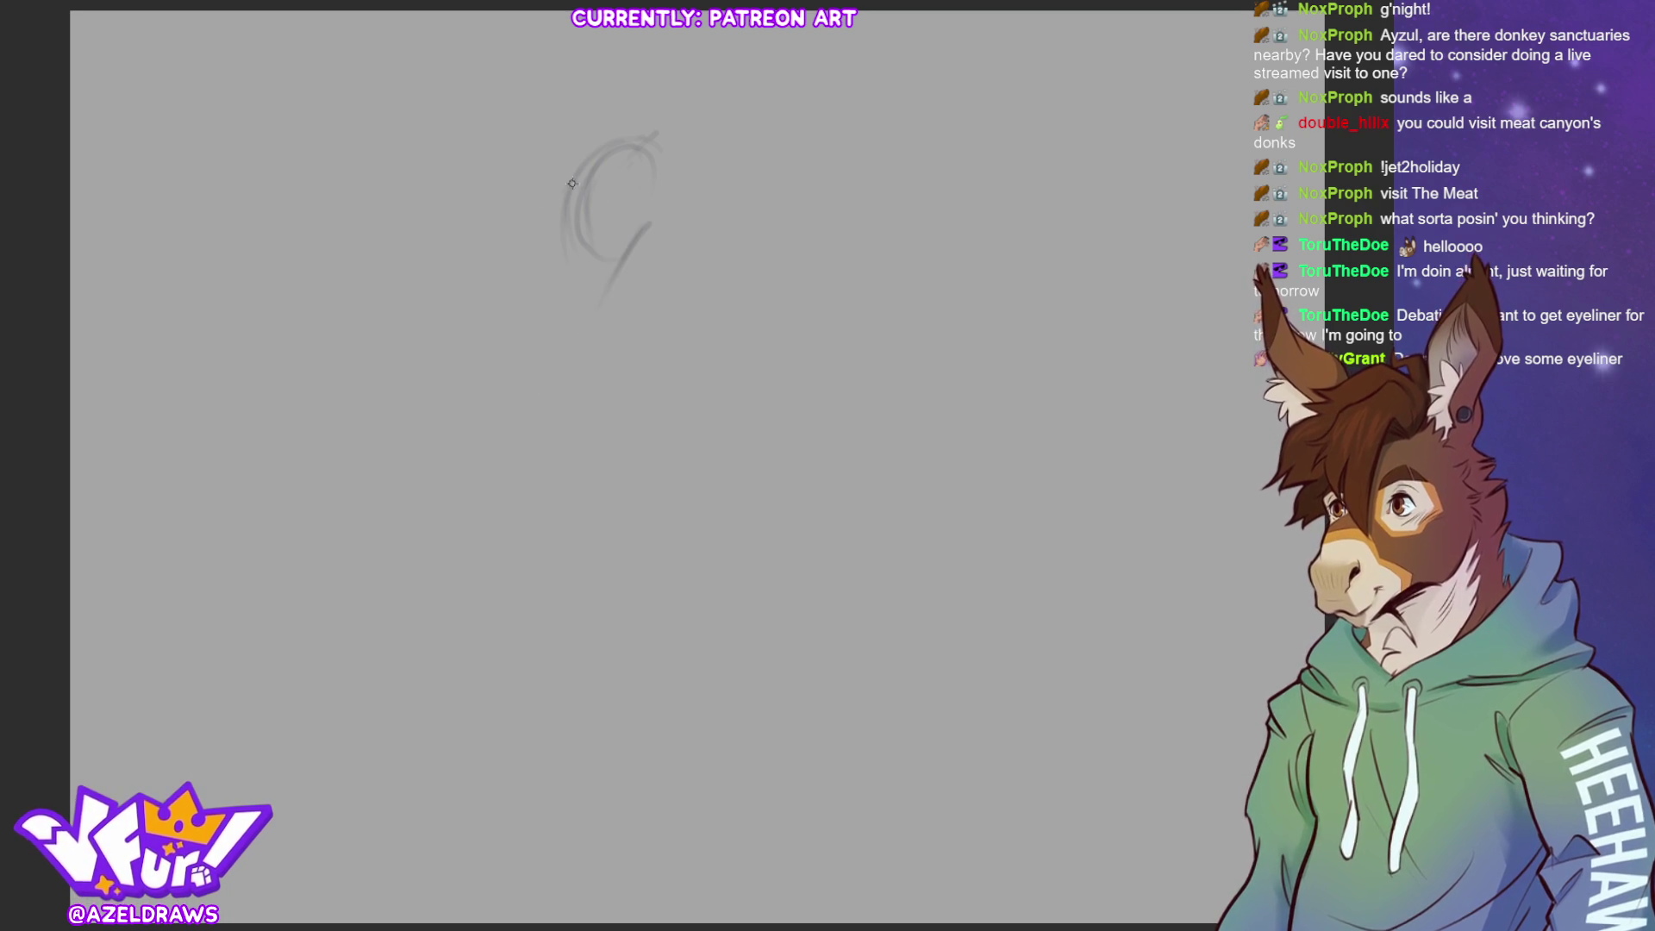
# Draw the torso's body lines with a long curve and arcs sweeping down the back
pyautogui.moveTo(575, 177)
pyautogui.mouseDown()
pyautogui.moveTo(530, 205)
pyautogui.moveTo(606, 249)
pyautogui.mouseUp()
pyautogui.moveTo(575, 181)
pyautogui.mouseDown()
pyautogui.moveTo(616, 252)
pyautogui.moveTo(570, 344)
pyautogui.mouseUp()
pyautogui.moveTo(629, 210)
pyautogui.mouseDown()
pyautogui.moveTo(585, 306)
pyautogui.moveTo(587, 380)
pyautogui.mouseUp()
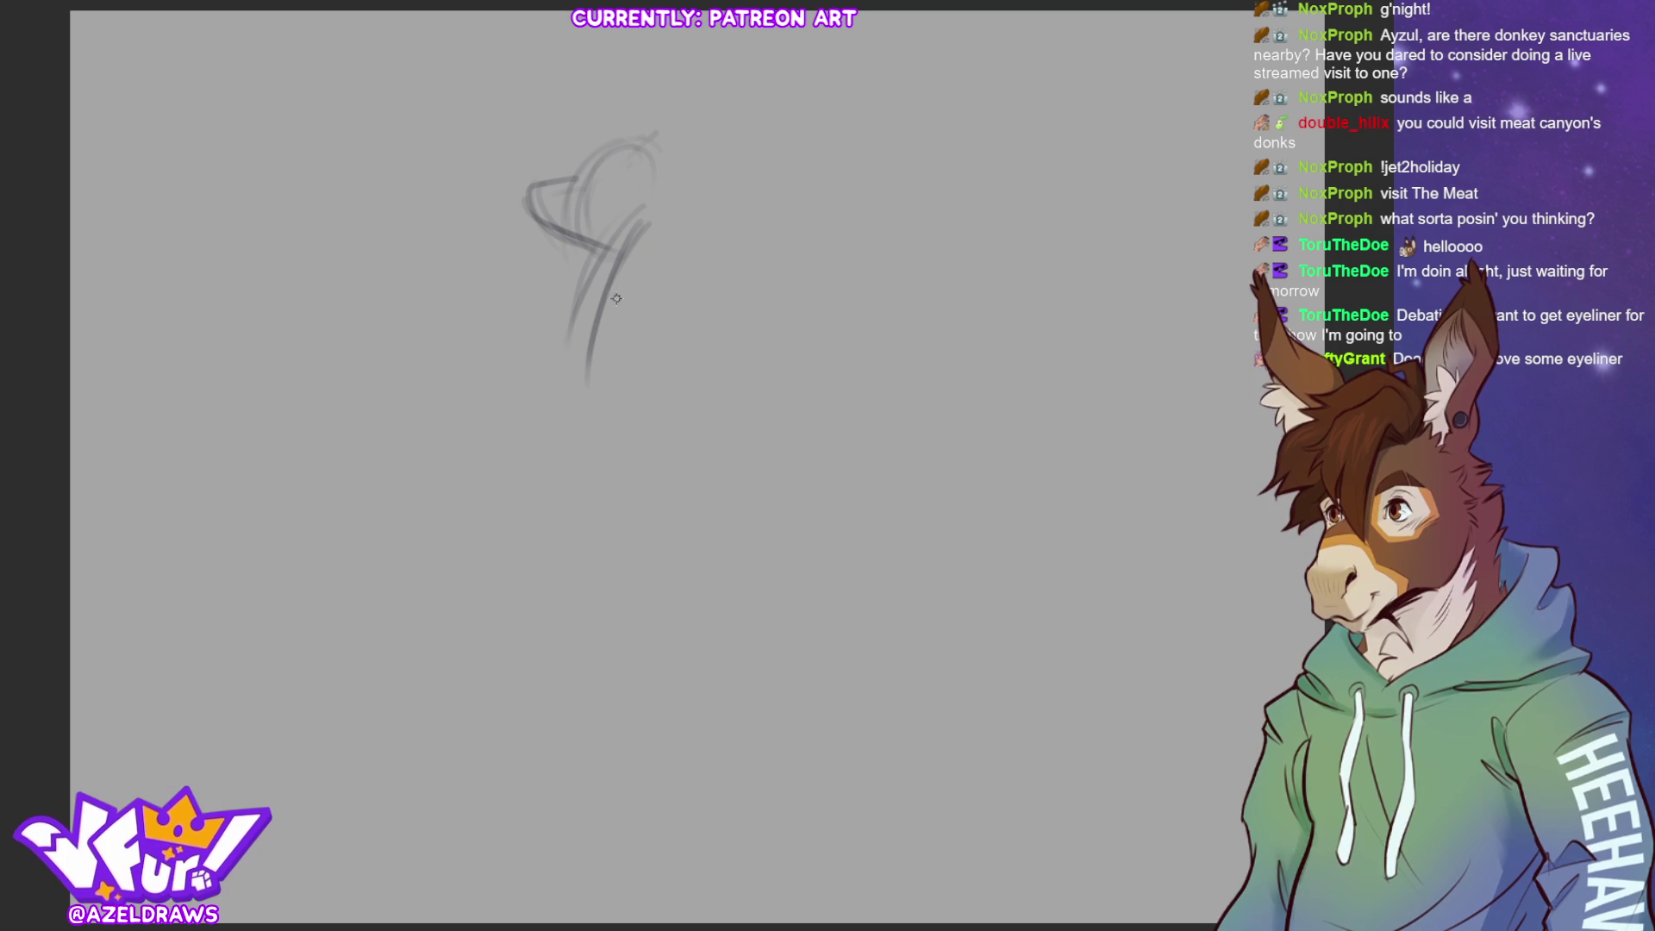
pyautogui.moveTo(573, 345); pyautogui.dragTo(585, 538)
pyautogui.moveTo(625, 336); pyautogui.dragTo(556, 426)
pyautogui.moveTo(645, 297)
pyautogui.mouseDown()
pyautogui.moveTo(564, 336)
pyautogui.moveTo(510, 334)
pyautogui.moveTo(500, 426)
pyautogui.mouseUp()
pyautogui.moveTo(607, 392)
pyautogui.mouseDown()
pyautogui.moveTo(648, 319)
pyautogui.moveTo(501, 441)
pyautogui.moveTo(554, 441)
pyautogui.moveTo(660, 350)
pyautogui.moveTo(601, 277)
pyautogui.moveTo(496, 352)
pyautogui.moveTo(483, 431)
pyautogui.moveTo(642, 366)
pyautogui.moveTo(650, 289)
pyautogui.mouseUp()
# Sketch the hip curves below the torso and a faint diagonal across it
pyautogui.moveTo(502, 478)
pyautogui.mouseDown()
pyautogui.moveTo(543, 441)
pyautogui.moveTo(534, 564)
pyautogui.moveTo(577, 453)
pyautogui.moveTo(642, 530)
pyautogui.mouseUp()
pyautogui.moveTo(495, 525); pyautogui.dragTo(608, 604)
pyautogui.moveTo(634, 496); pyautogui.dragTo(655, 604)
pyautogui.moveTo(504, 491); pyautogui.dragTo(636, 500)
pyautogui.moveTo(450, 476); pyautogui.dragTo(672, 552)
pyautogui.moveTo(762, 257); pyautogui.dragTo(441, 334)
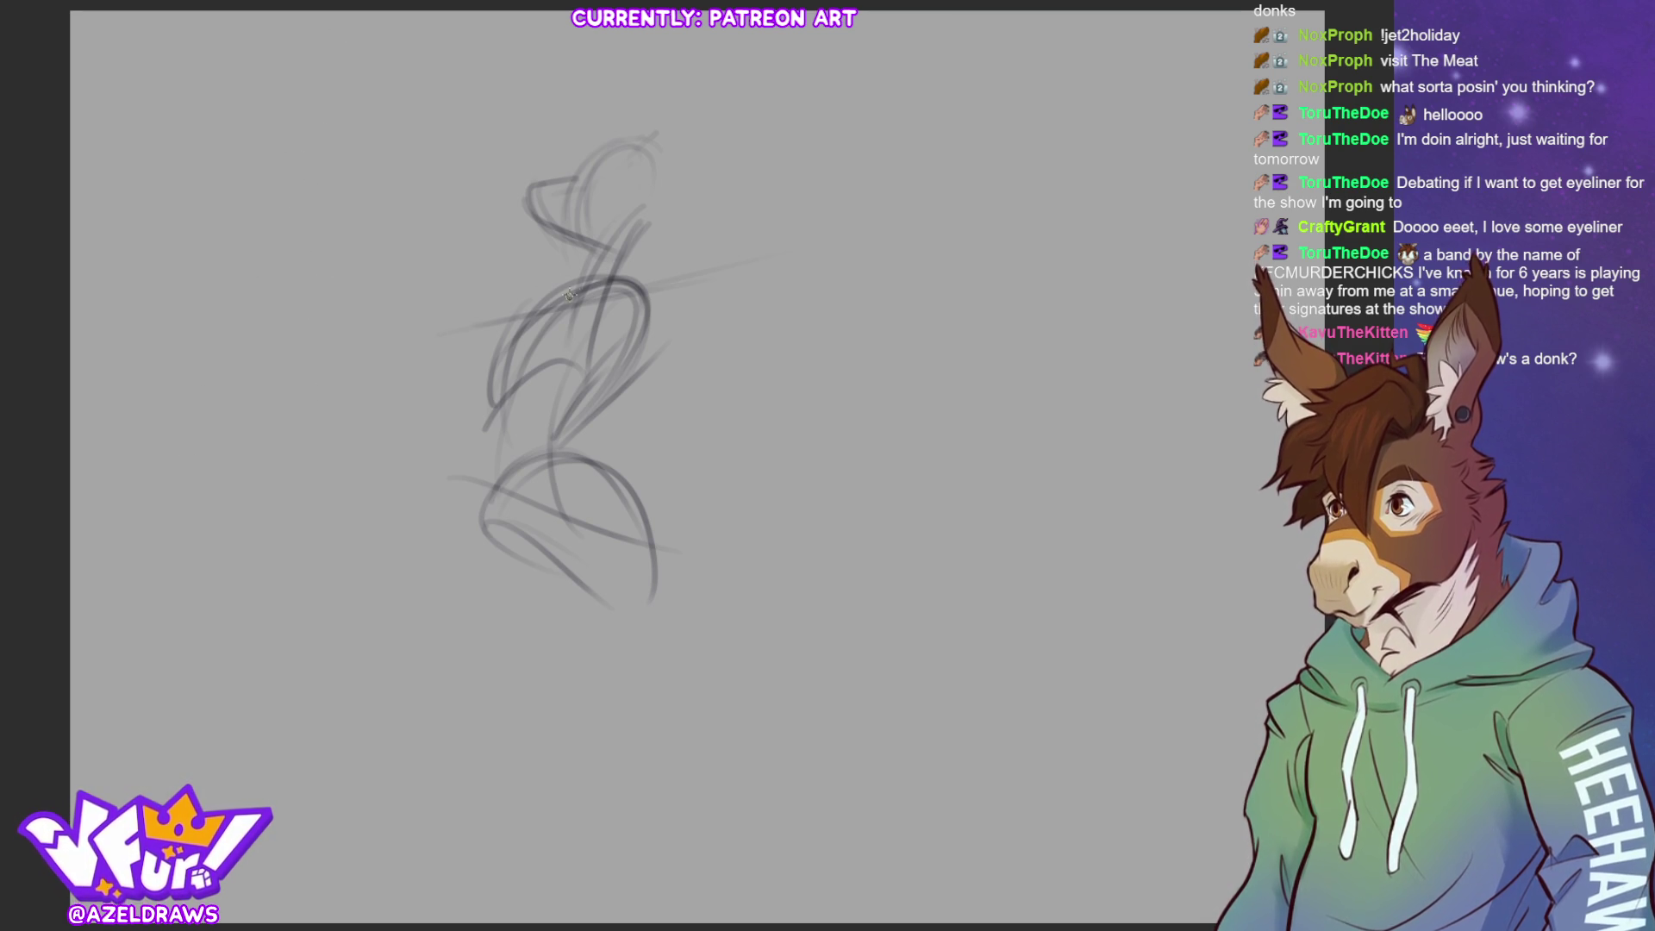
# Sketch the arm reaching left with upper and lower lines, undoing unwanted strokes
pyautogui.moveTo(529, 296)
pyautogui.mouseDown()
pyautogui.moveTo(323, 352)
pyautogui.moveTo(466, 360)
pyautogui.moveTo(536, 330)
pyautogui.moveTo(310, 347)
pyautogui.moveTo(360, 378)
pyautogui.moveTo(426, 357)
pyautogui.moveTo(327, 379)
pyautogui.mouseUp()
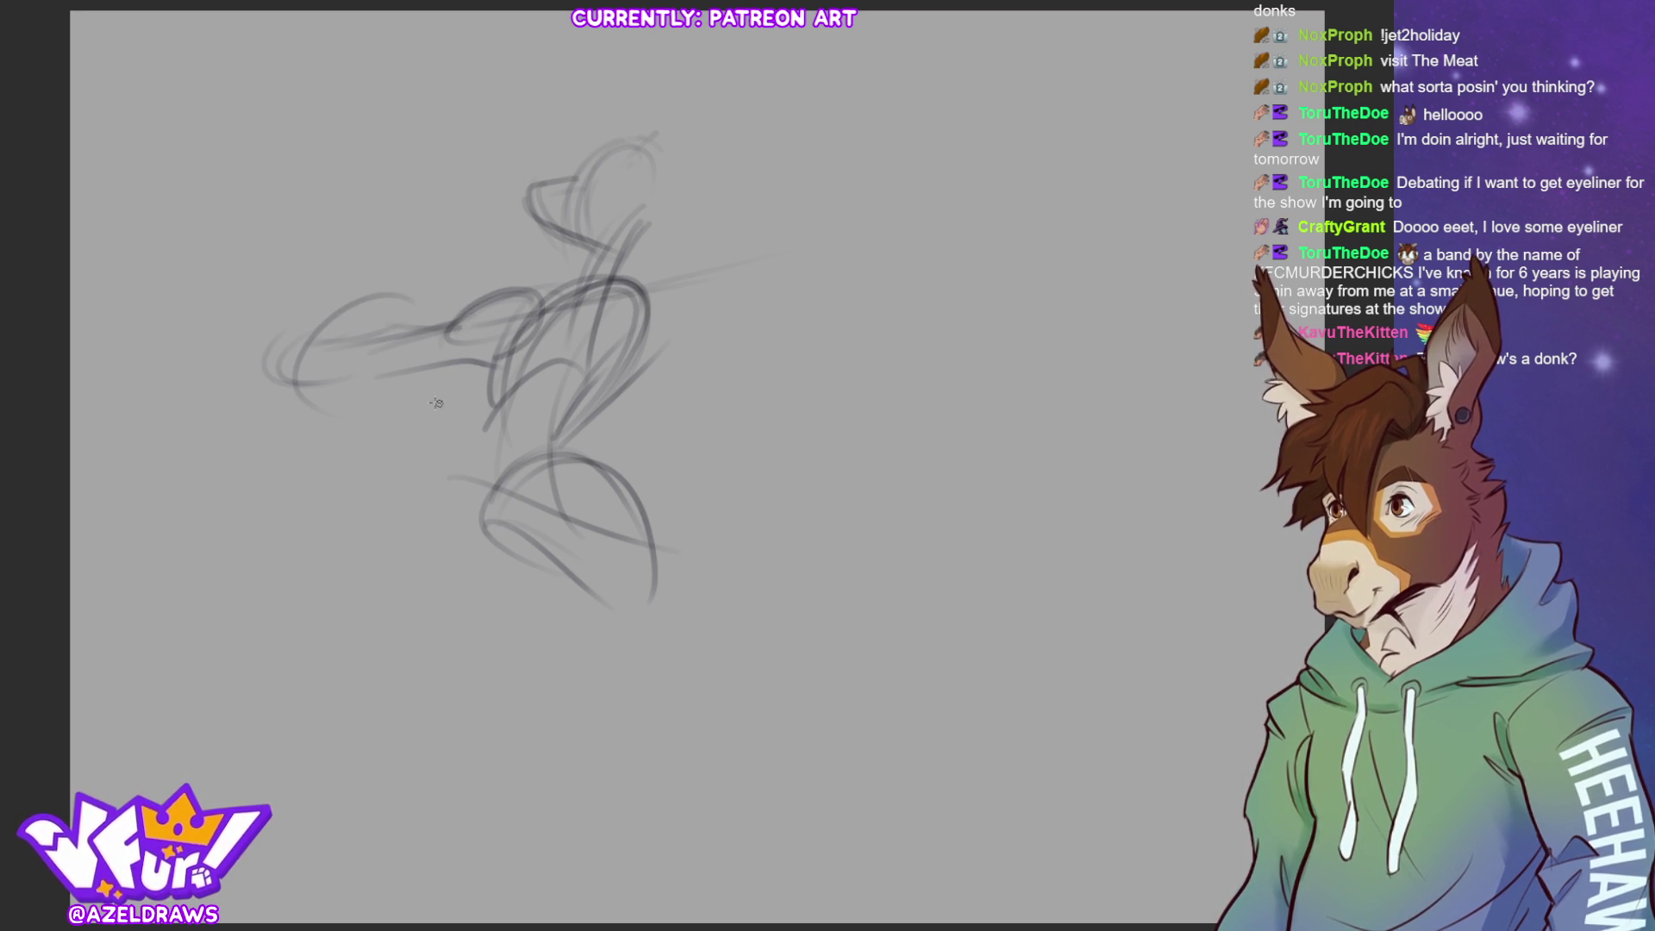
pyautogui.moveTo(310, 317); pyautogui.dragTo(383, 353)
pyautogui.moveTo(290, 280)
pyautogui.mouseDown()
pyautogui.moveTo(261, 356)
pyautogui.moveTo(377, 388)
pyautogui.mouseUp()
pyautogui.moveTo(279, 256)
pyautogui.mouseDown()
pyautogui.moveTo(431, 353)
pyautogui.moveTo(332, 344)
pyautogui.moveTo(456, 306)
pyautogui.mouseUp()
pyautogui.moveTo(362, 390); pyautogui.dragTo(470, 343)
pyautogui.moveTo(289, 353)
pyautogui.mouseDown()
pyautogui.moveTo(349, 381)
pyautogui.moveTo(389, 367)
pyautogui.mouseUp()
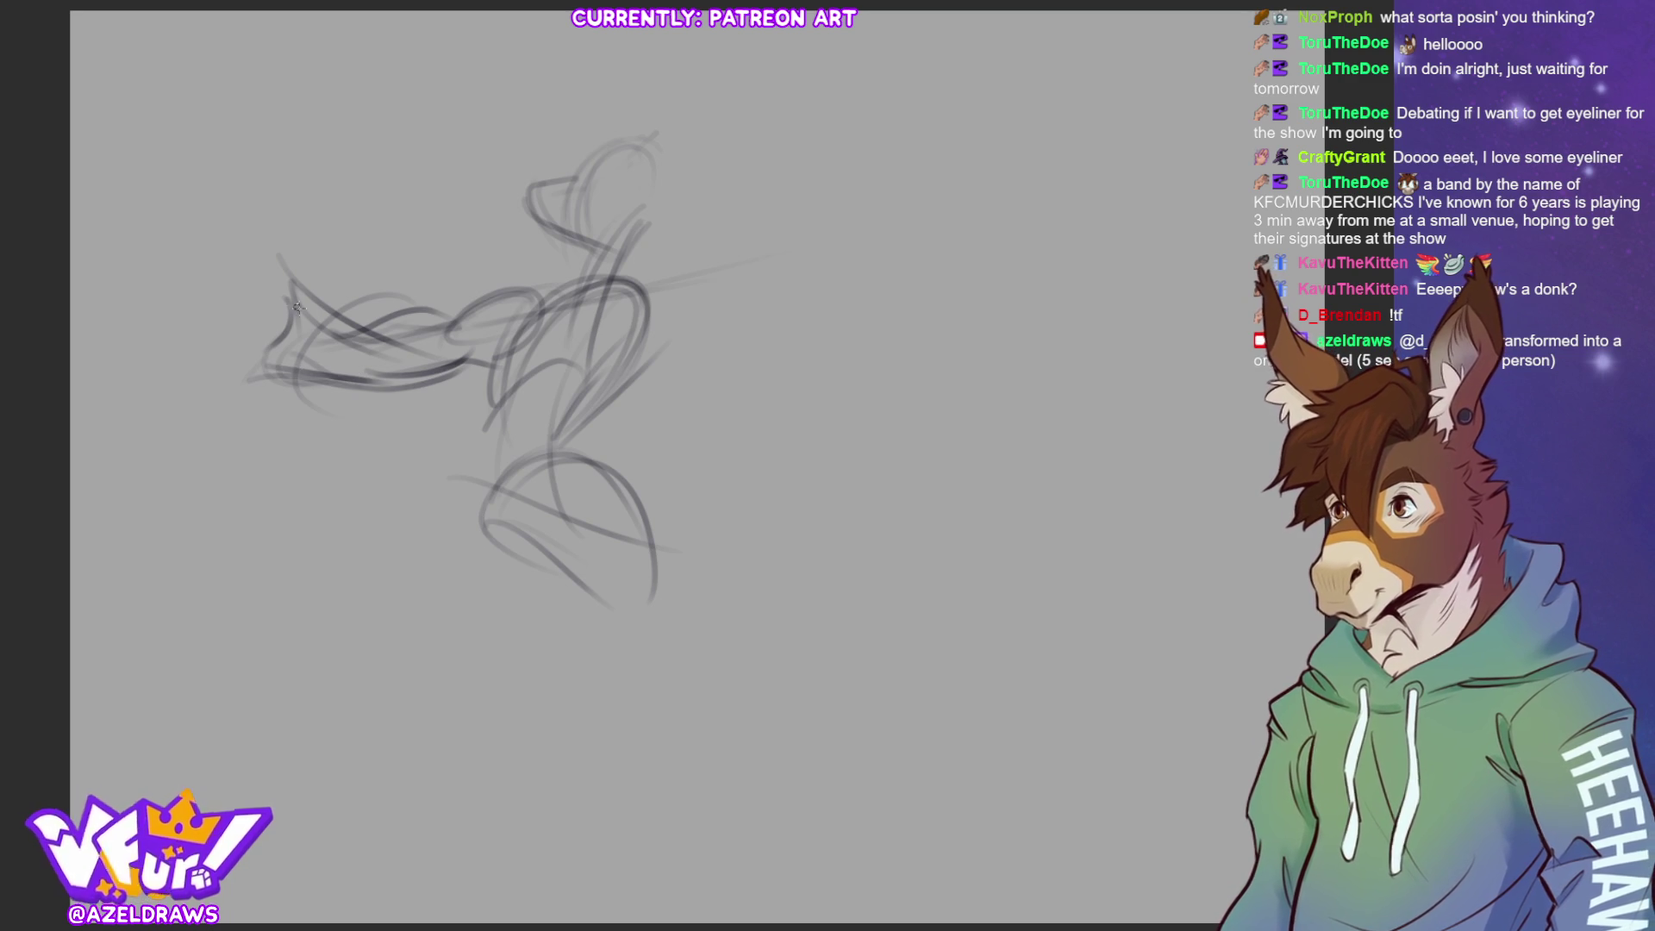
pyautogui.moveTo(291, 301); pyautogui.dragTo(375, 371)
pyautogui.moveTo(290, 333)
pyautogui.mouseDown()
pyautogui.moveTo(276, 357)
pyautogui.moveTo(269, 323)
pyautogui.moveTo(291, 338)
pyautogui.moveTo(272, 386)
pyautogui.moveTo(377, 381)
pyautogui.moveTo(361, 366)
pyautogui.moveTo(411, 365)
pyautogui.moveTo(416, 346)
pyautogui.mouseUp()
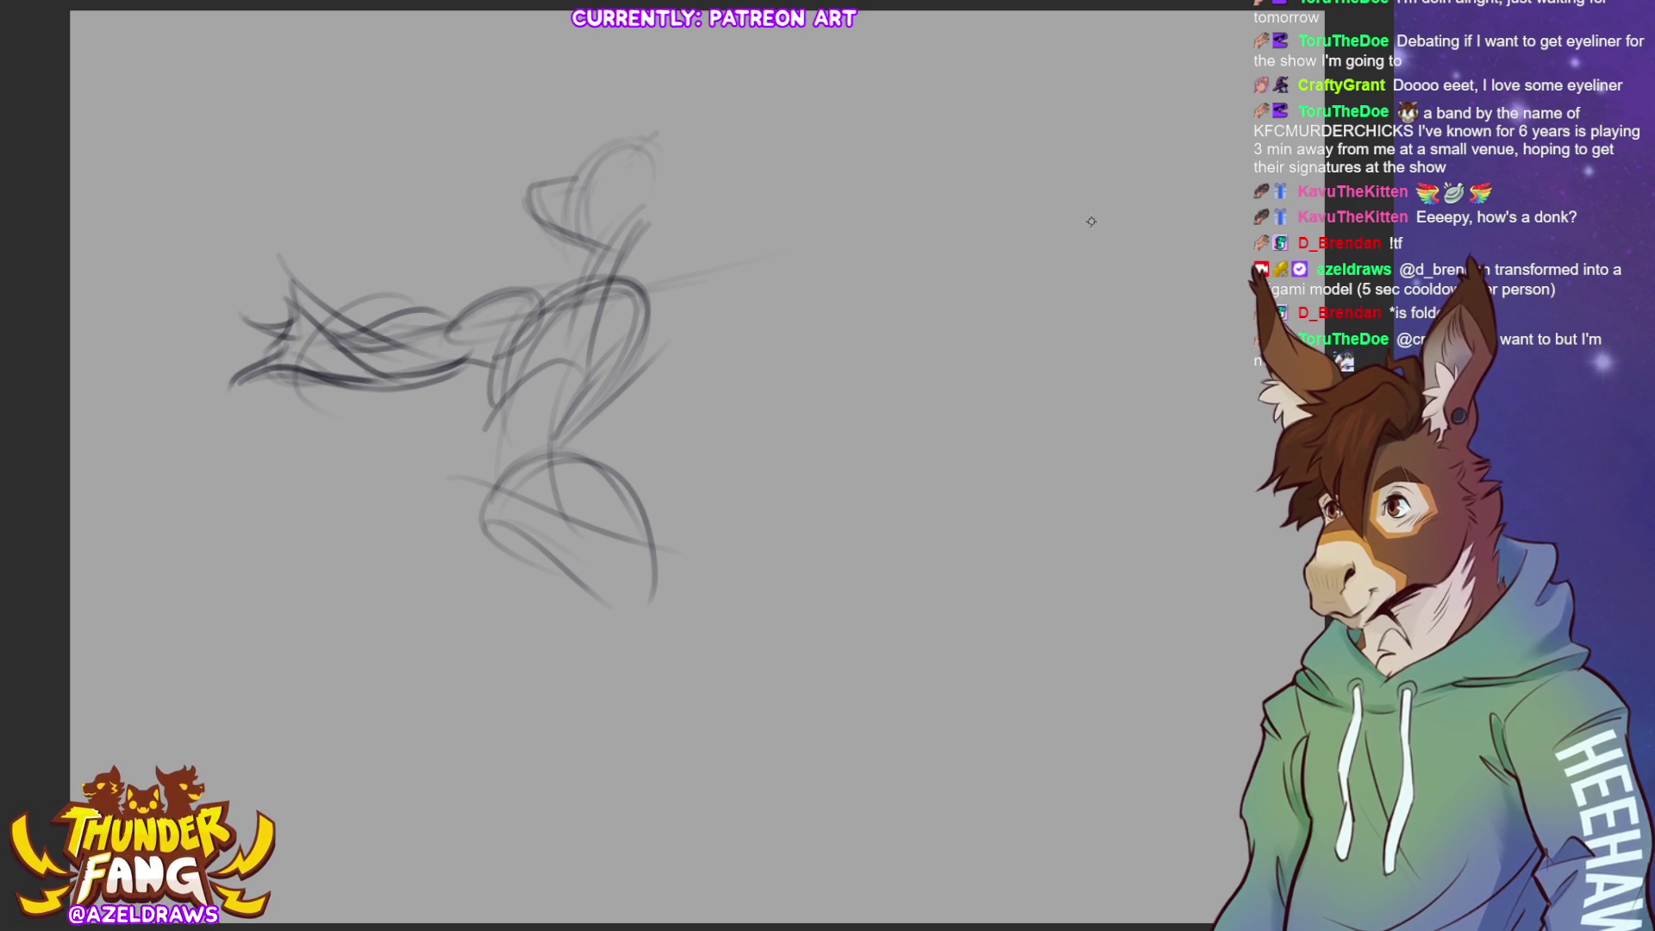
pyautogui.hotkey('ctrl', 'z')
pyautogui.hotkey('ctrl', 'z')
pyautogui.hotkey('ctrl', 'z')
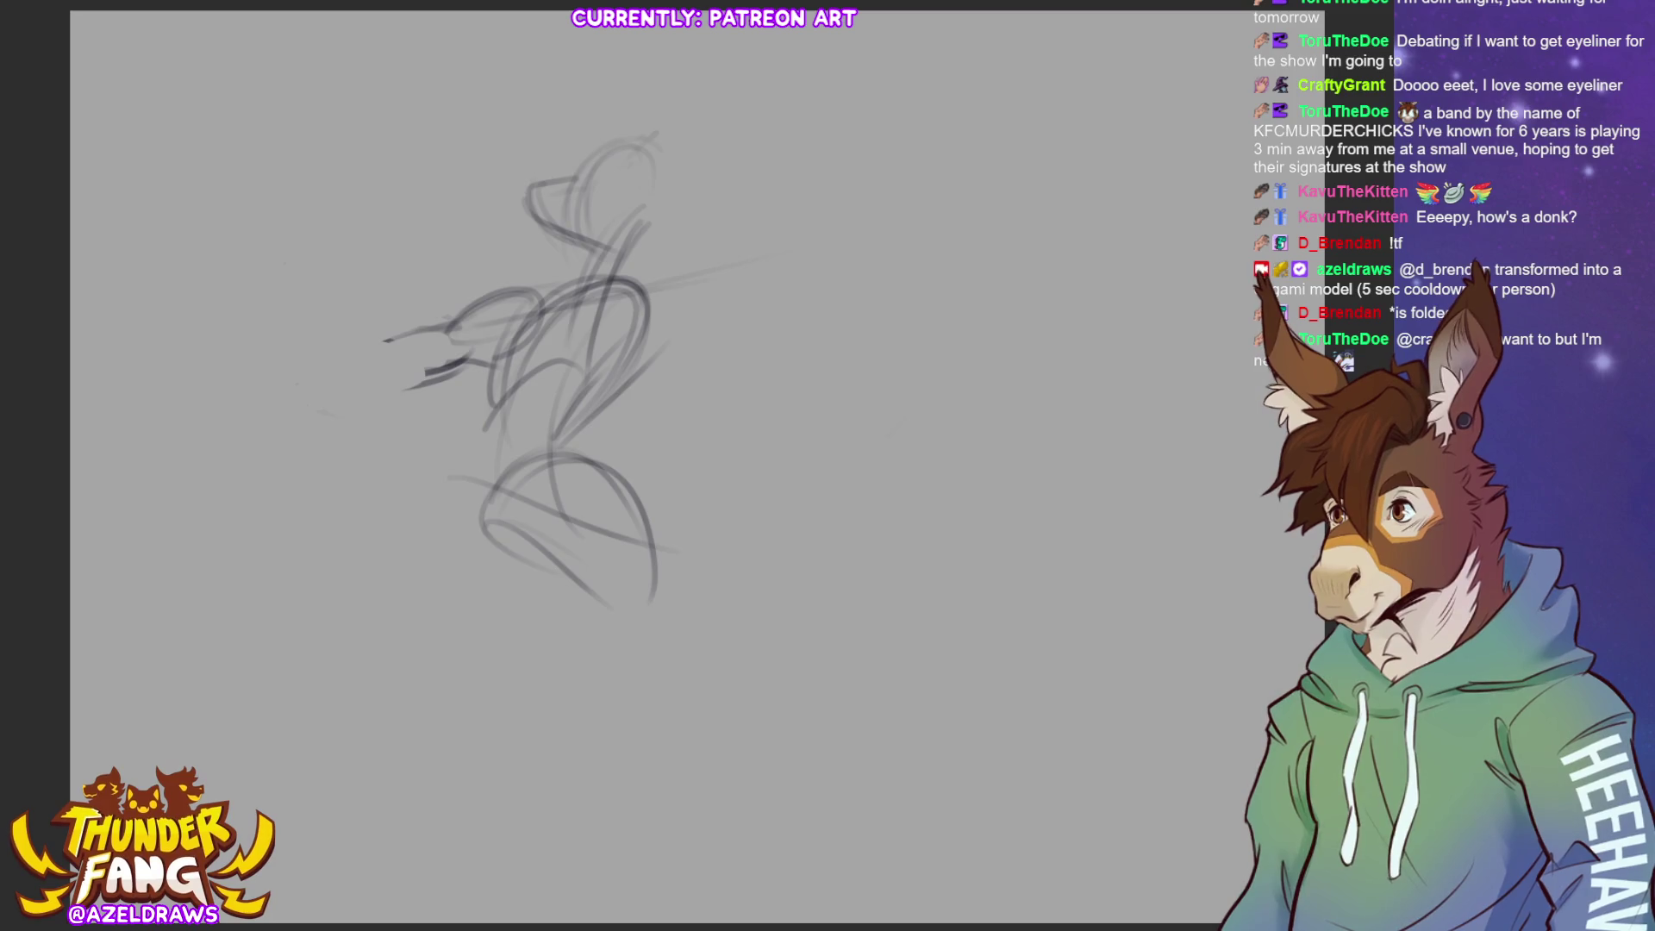
pyautogui.moveTo(463, 327); pyautogui.dragTo(387, 349)
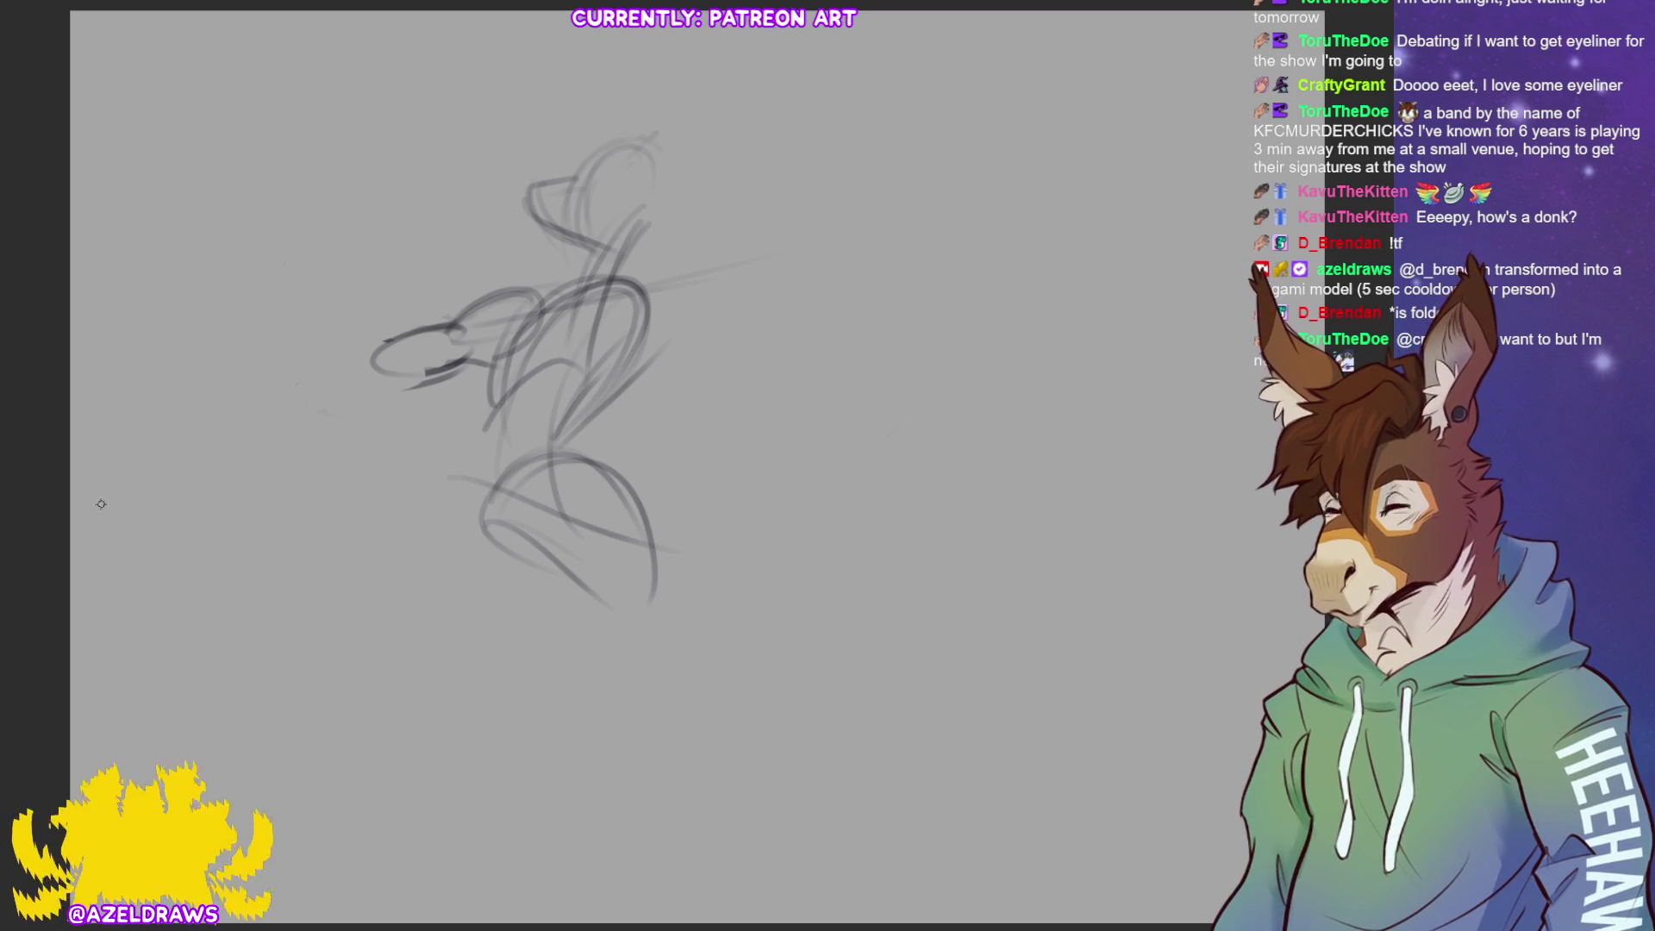
pyautogui.hotkey('ctrl', 'z')
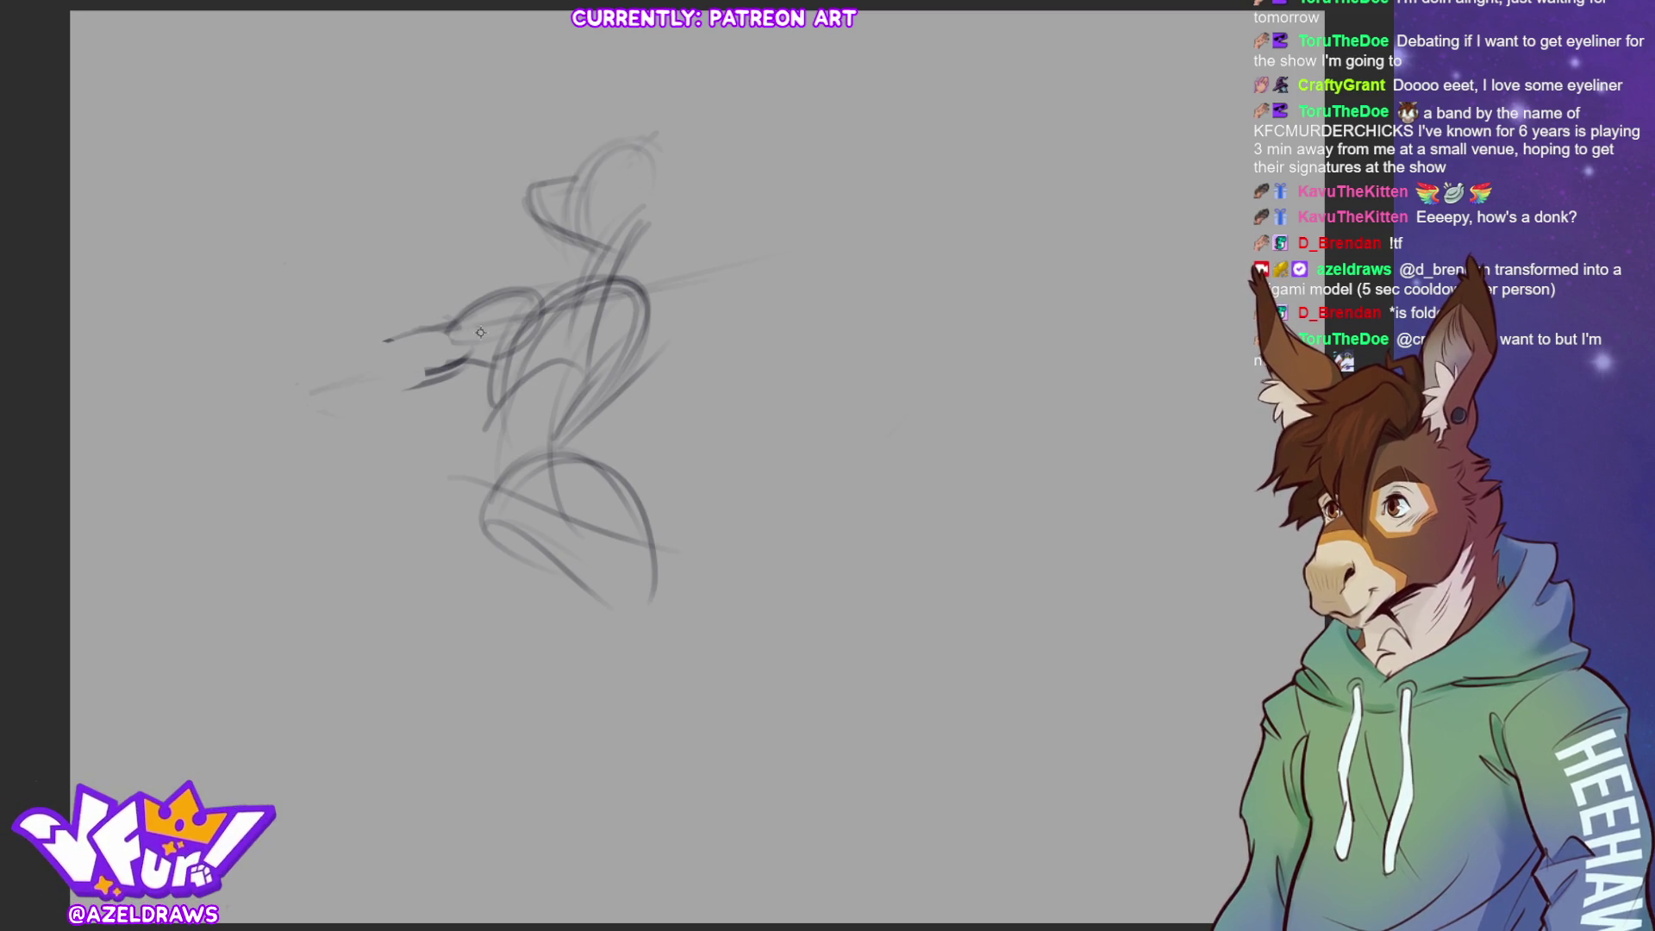
# Draw long diagonal streaks to the lower left and upper right of the torso
pyautogui.moveTo(526, 318); pyautogui.dragTo(215, 431)
pyautogui.moveTo(690, 263)
pyautogui.mouseDown()
pyautogui.moveTo(576, 297)
pyautogui.moveTo(843, 172)
pyautogui.mouseUp()
pyautogui.moveTo(603, 308)
pyautogui.mouseDown()
pyautogui.moveTo(755, 203)
pyautogui.moveTo(791, 114)
pyautogui.mouseUp()
pyautogui.hotkey('ctrl', 'z')
pyautogui.moveTo(648, 284); pyautogui.dragTo(760, 170)
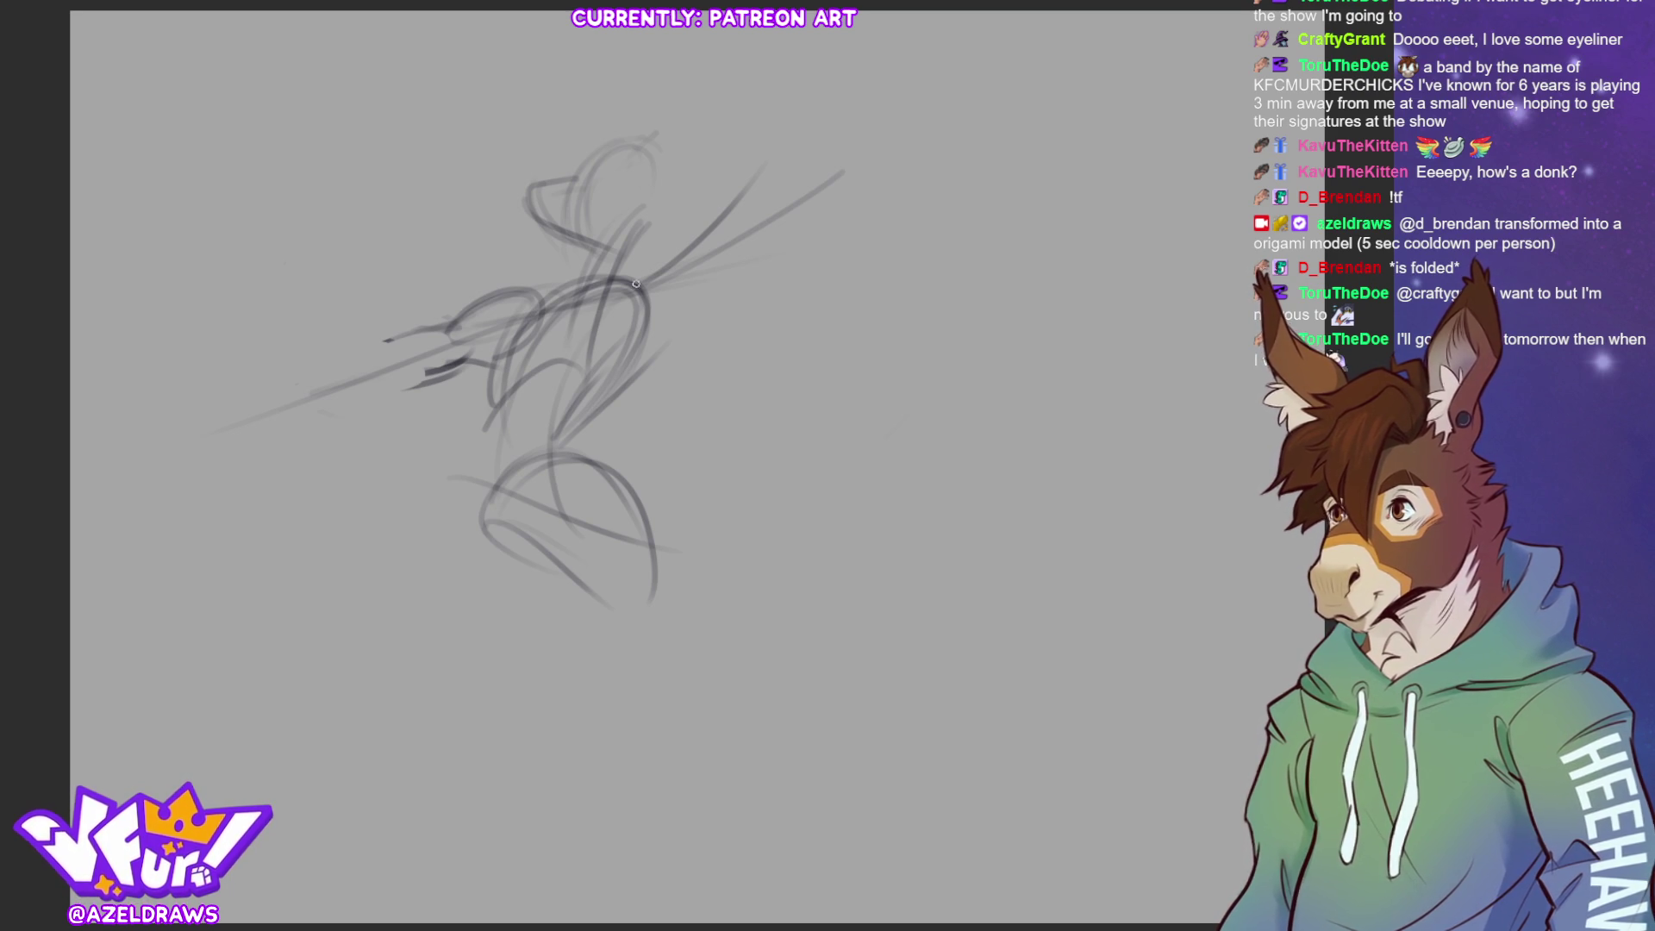
pyautogui.moveTo(636, 285); pyautogui.dragTo(773, 252)
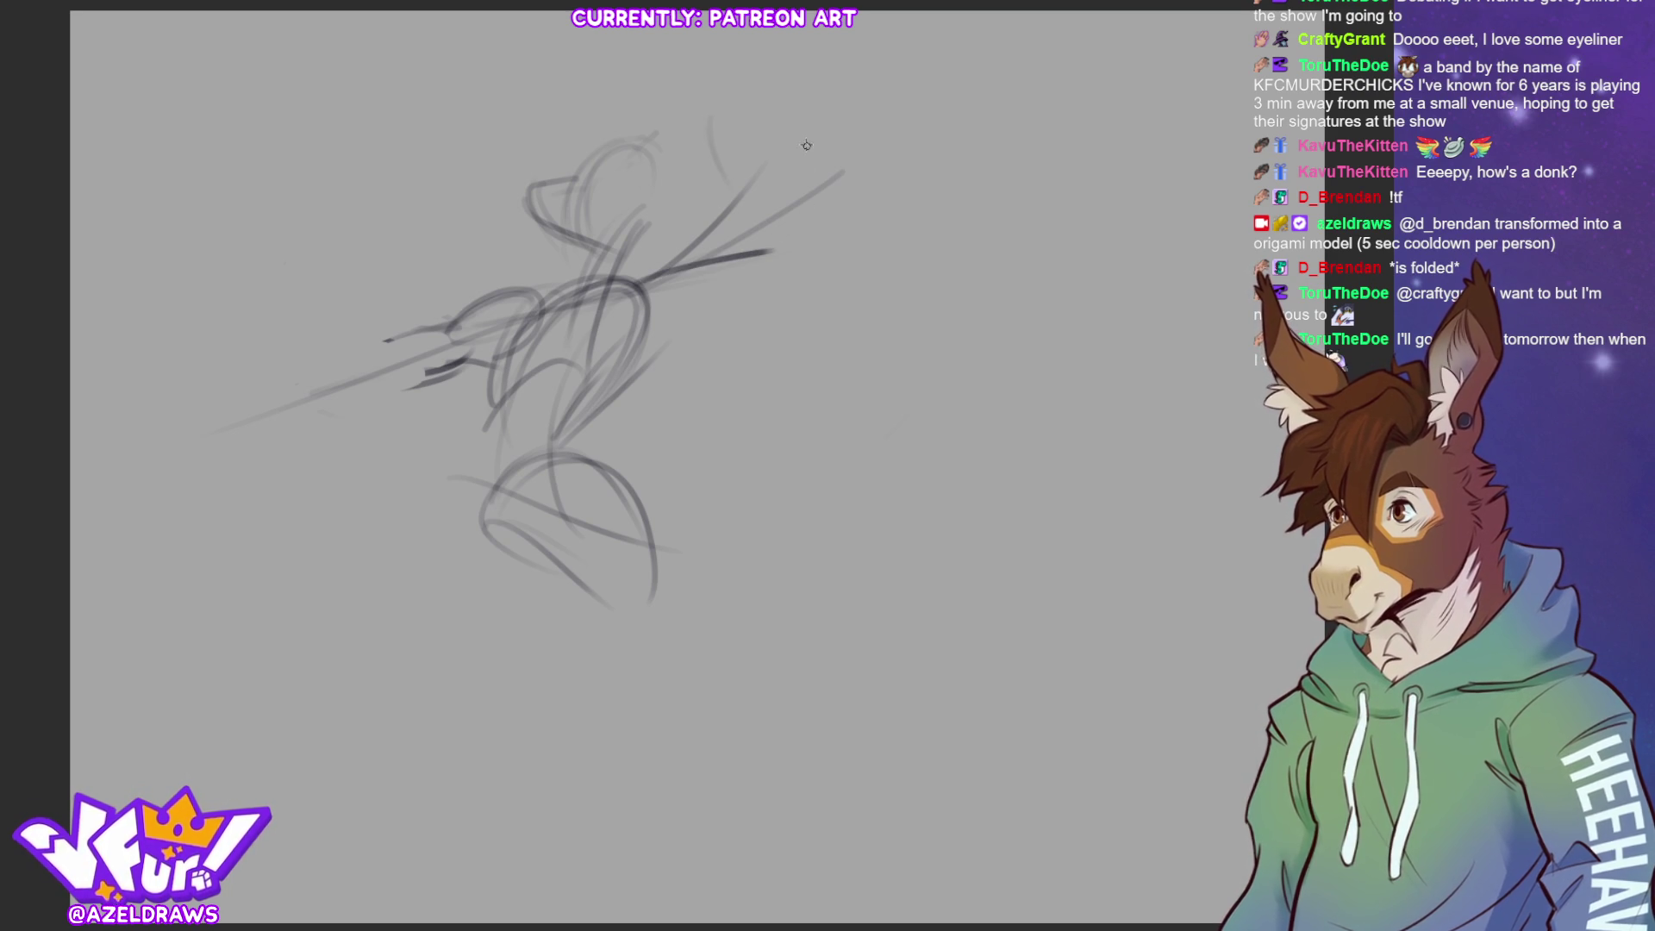
pyautogui.hotkey('ctrl', 'z')
pyautogui.moveTo(636, 290)
pyautogui.mouseDown()
pyautogui.moveTo(708, 274)
pyautogui.moveTo(636, 299)
pyautogui.moveTo(666, 343)
pyautogui.moveTo(713, 297)
pyautogui.moveTo(668, 332)
pyautogui.moveTo(758, 308)
pyautogui.mouseUp()
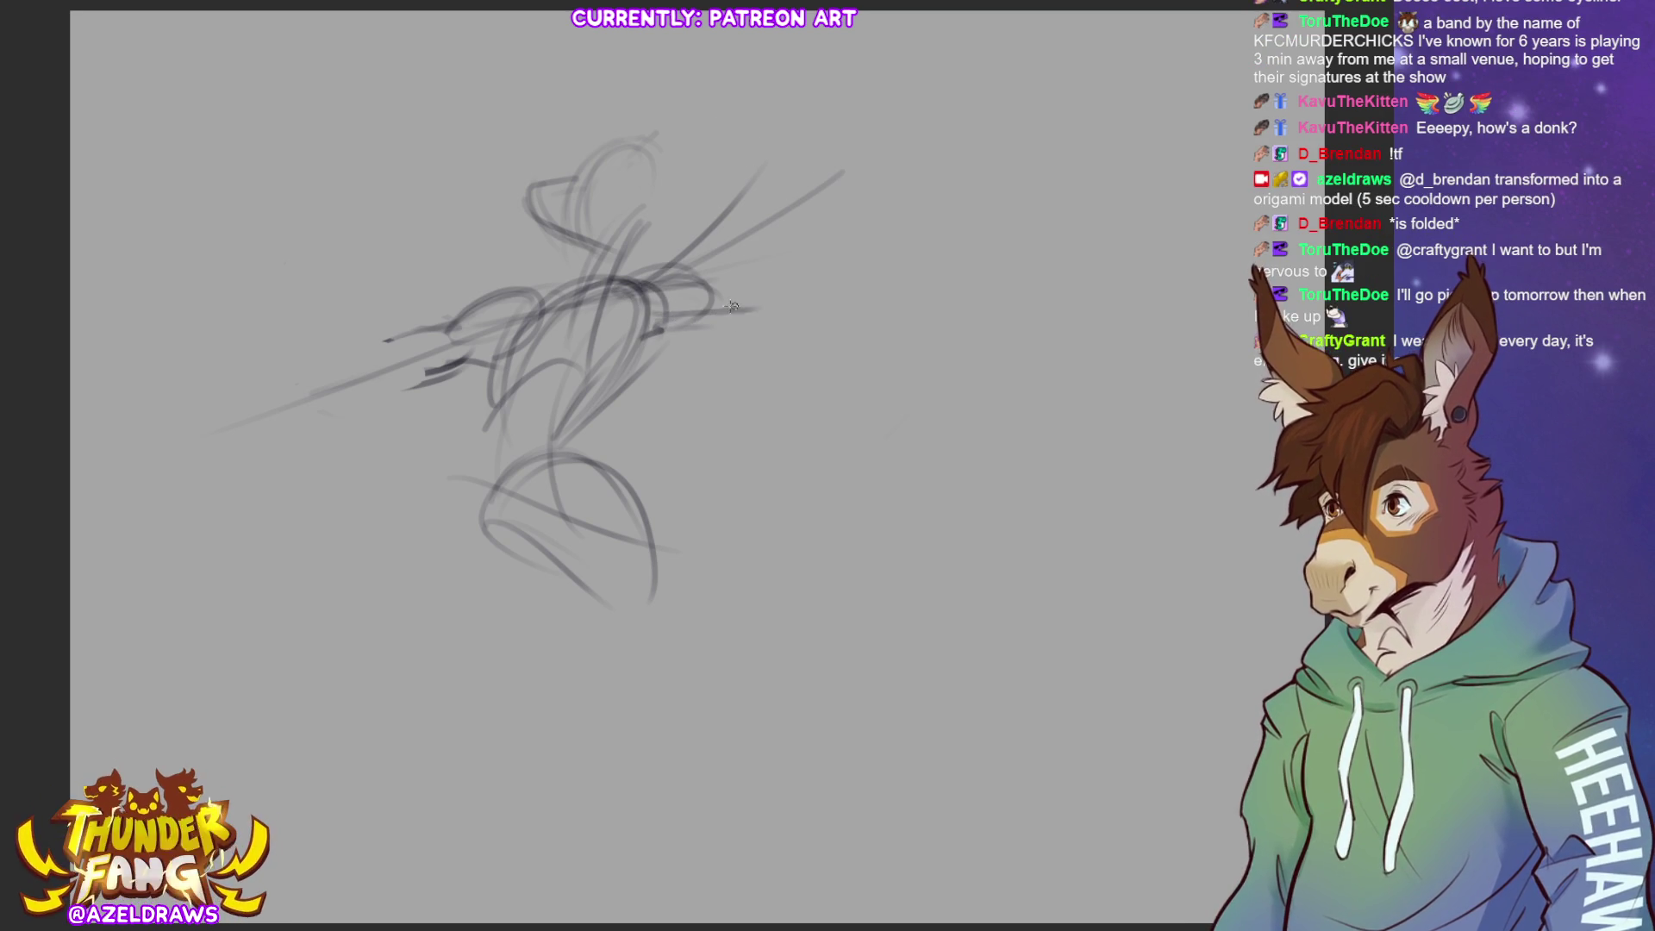
pyautogui.moveTo(712, 136); pyautogui.dragTo(776, 258)
pyautogui.moveTo(700, 179); pyautogui.dragTo(758, 307)
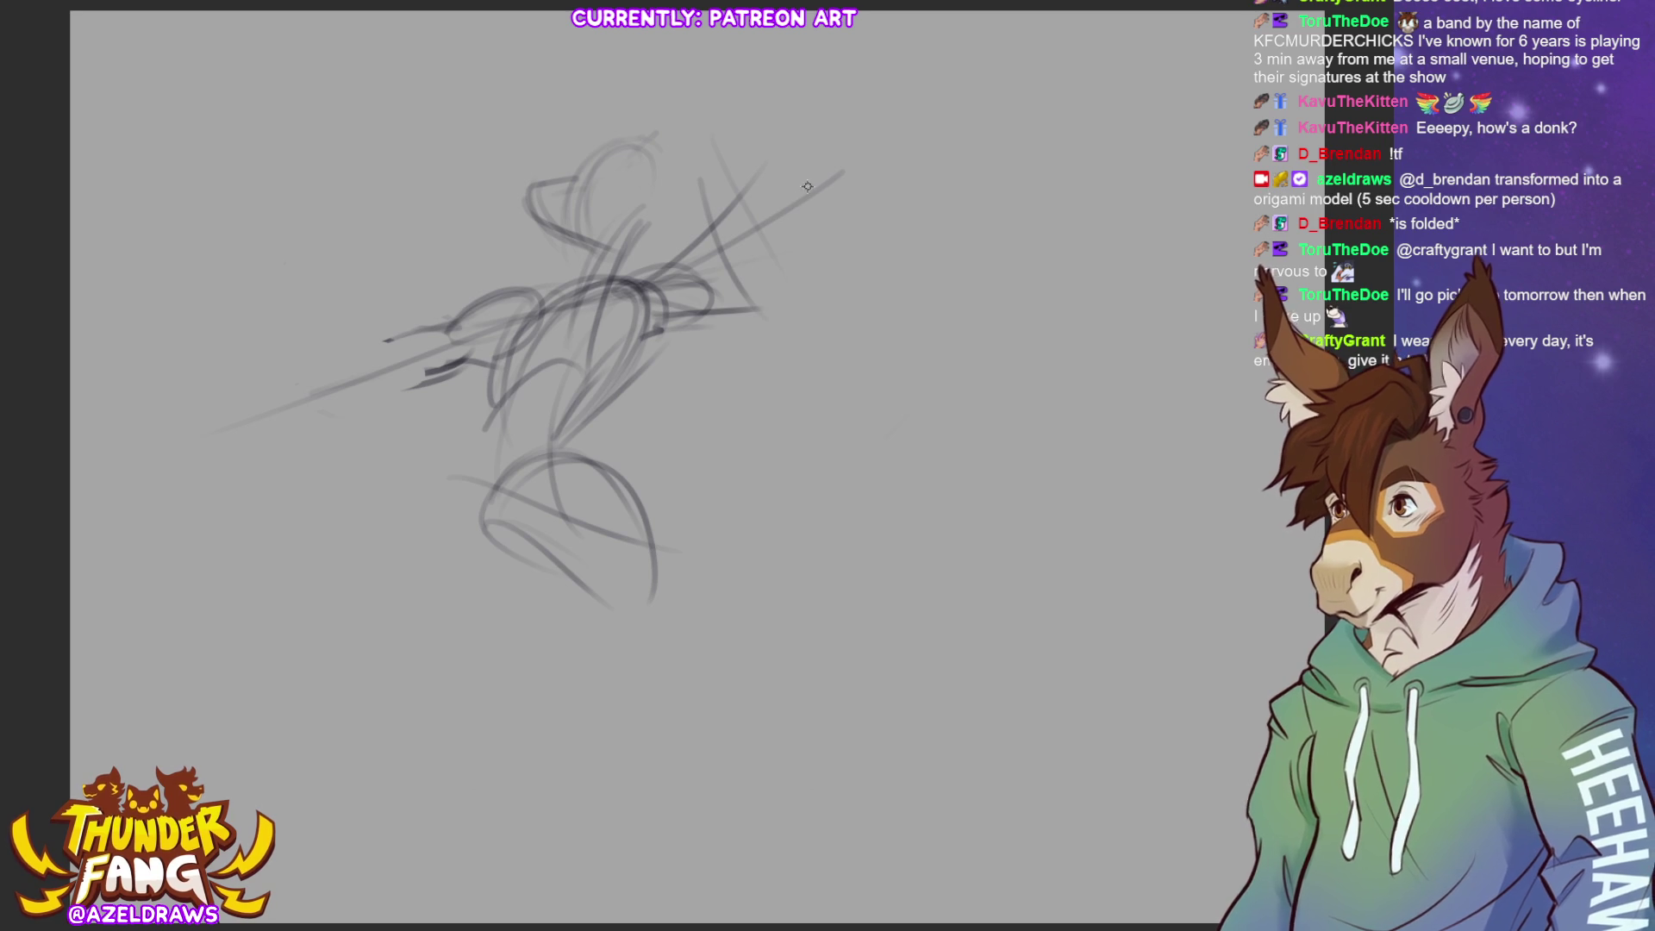
pyautogui.hotkey('ctrl', 'z')
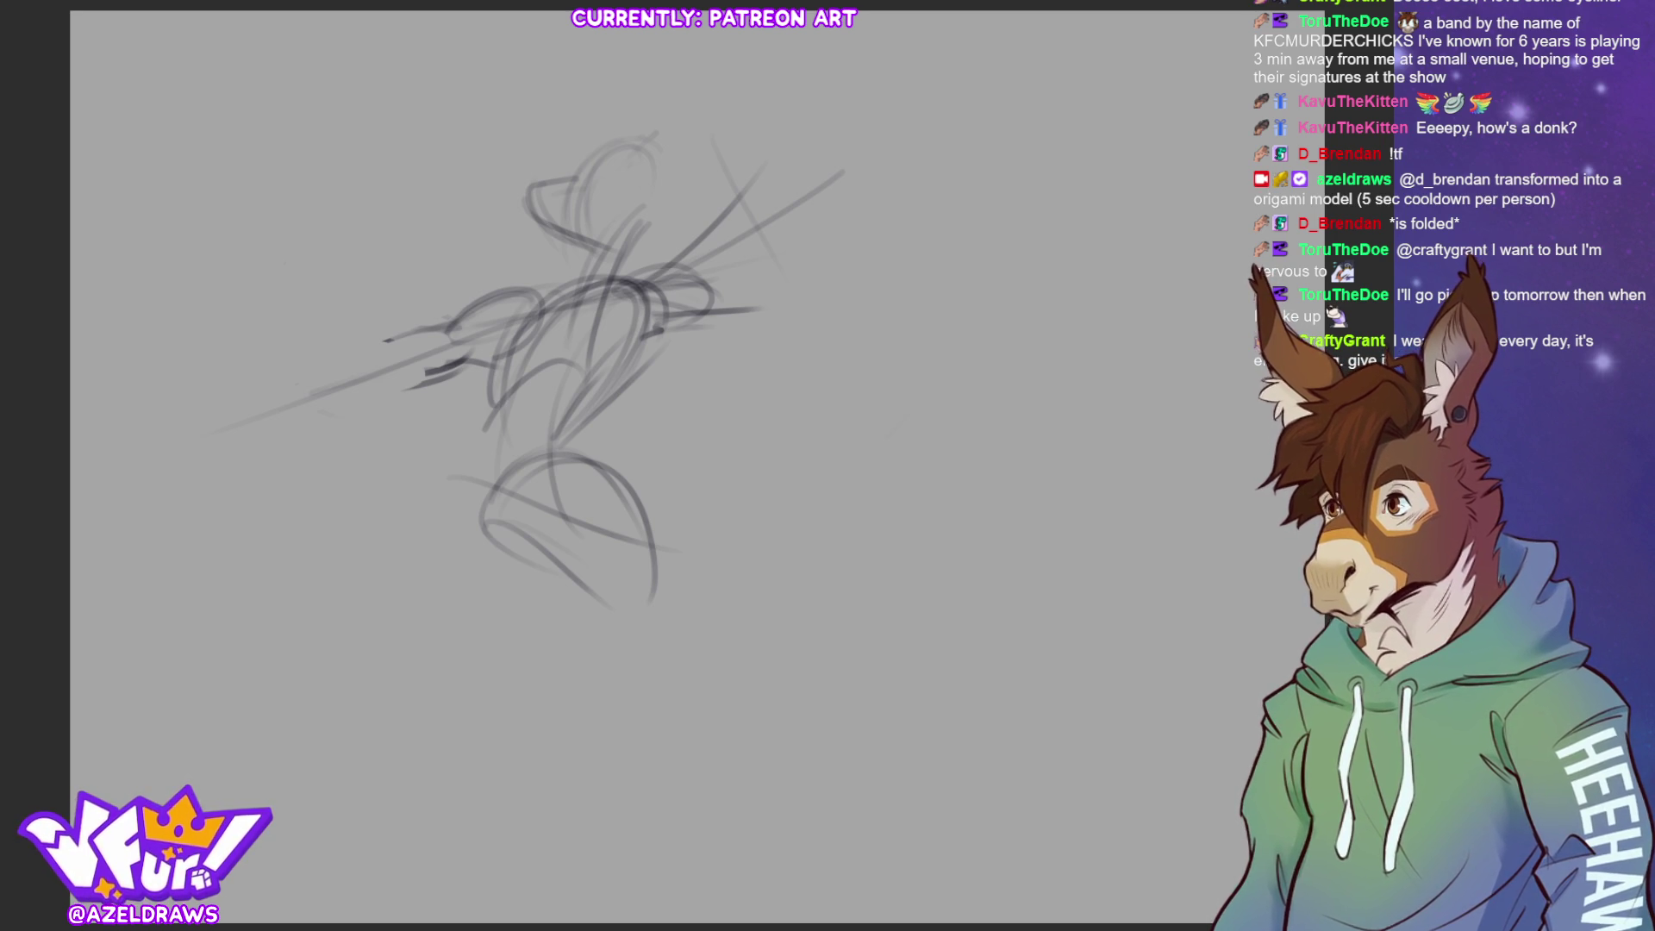
pyautogui.moveTo(622, 438); pyautogui.dragTo(721, 519)
# Draw the left figure's muzzle and jaw curves after discarding tongue and nose attempts
pyautogui.moveTo(709, 416)
pyautogui.mouseDown()
pyautogui.moveTo(757, 462)
pyautogui.moveTo(767, 535)
pyautogui.mouseUp()
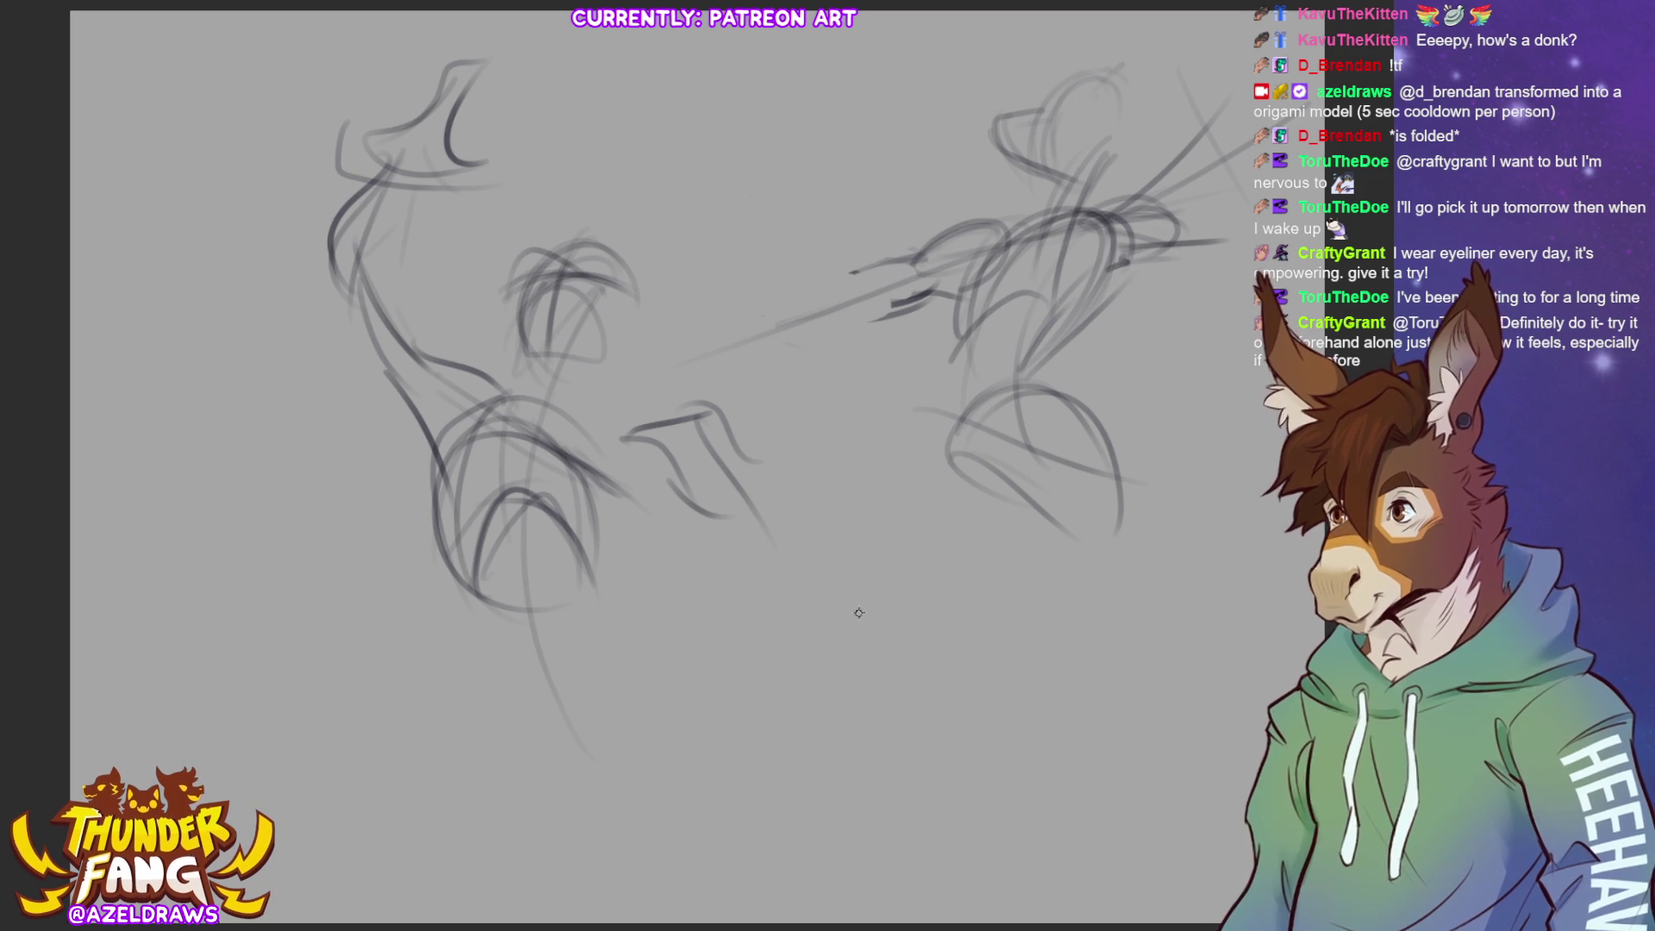
pyautogui.hotkey('ctrl', 'z')
pyautogui.hotkey('ctrl', 'z')
pyautogui.hotkey('ctrl', 'z')
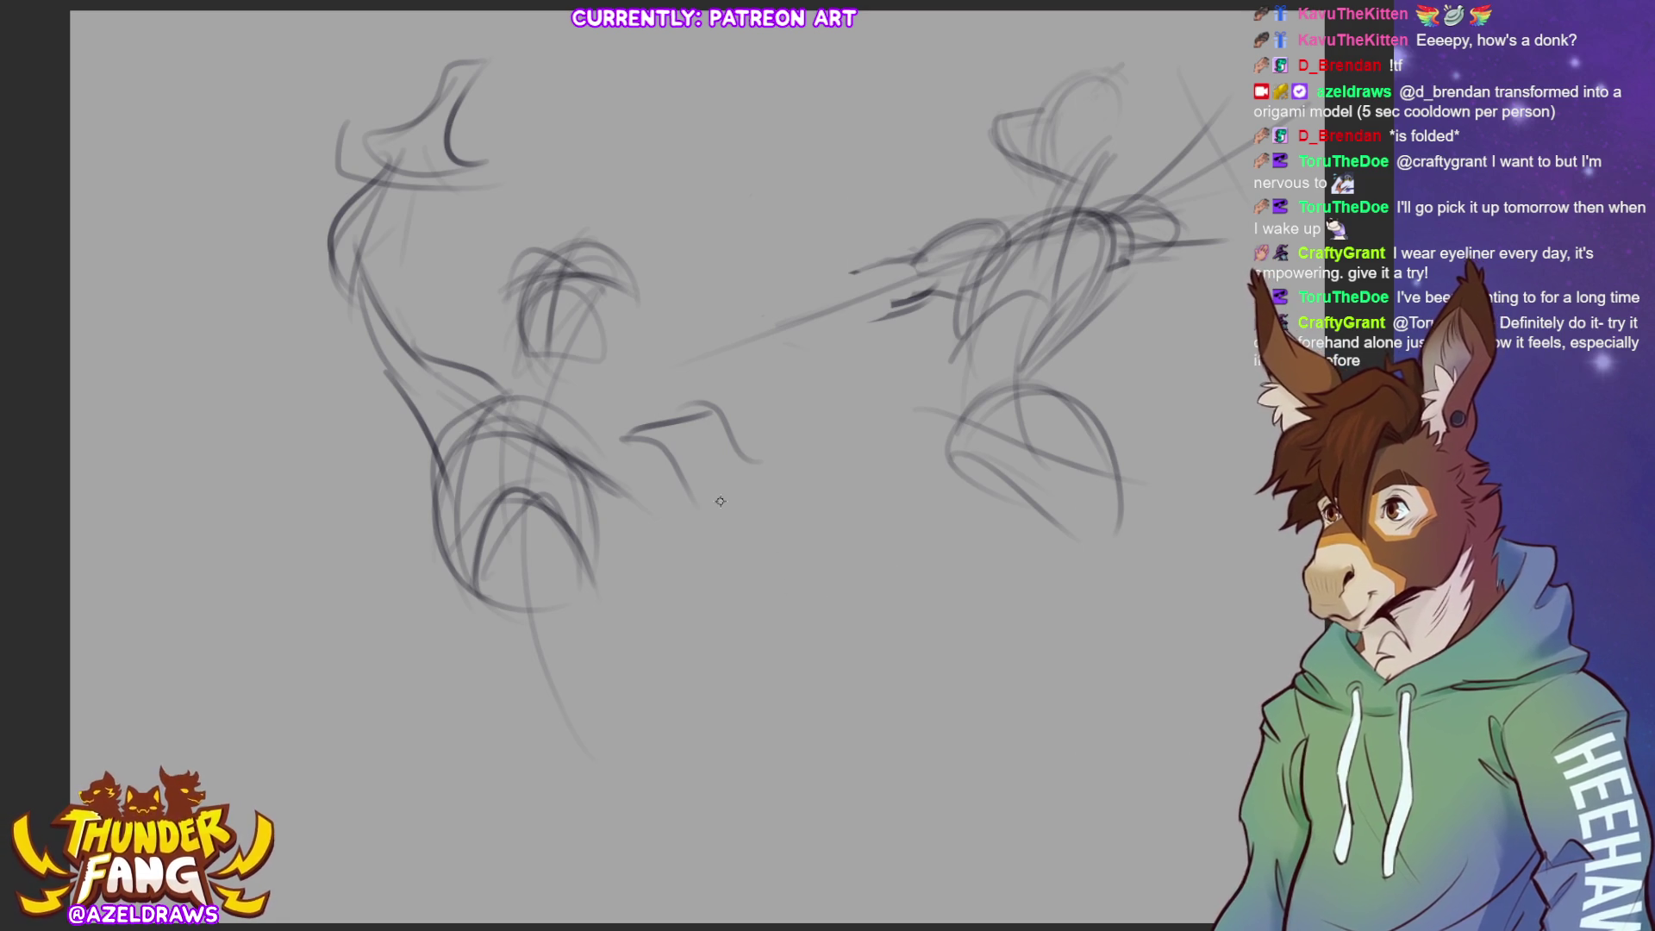
pyautogui.moveTo(673, 378)
pyautogui.mouseDown()
pyautogui.moveTo(693, 495)
pyautogui.moveTo(717, 356)
pyautogui.moveTo(705, 438)
pyautogui.moveTo(753, 452)
pyautogui.mouseUp()
pyautogui.hotkey('ctrl', 'z')
pyautogui.hotkey('ctrl', 'z')
pyautogui.hotkey('ctrl', 'z')
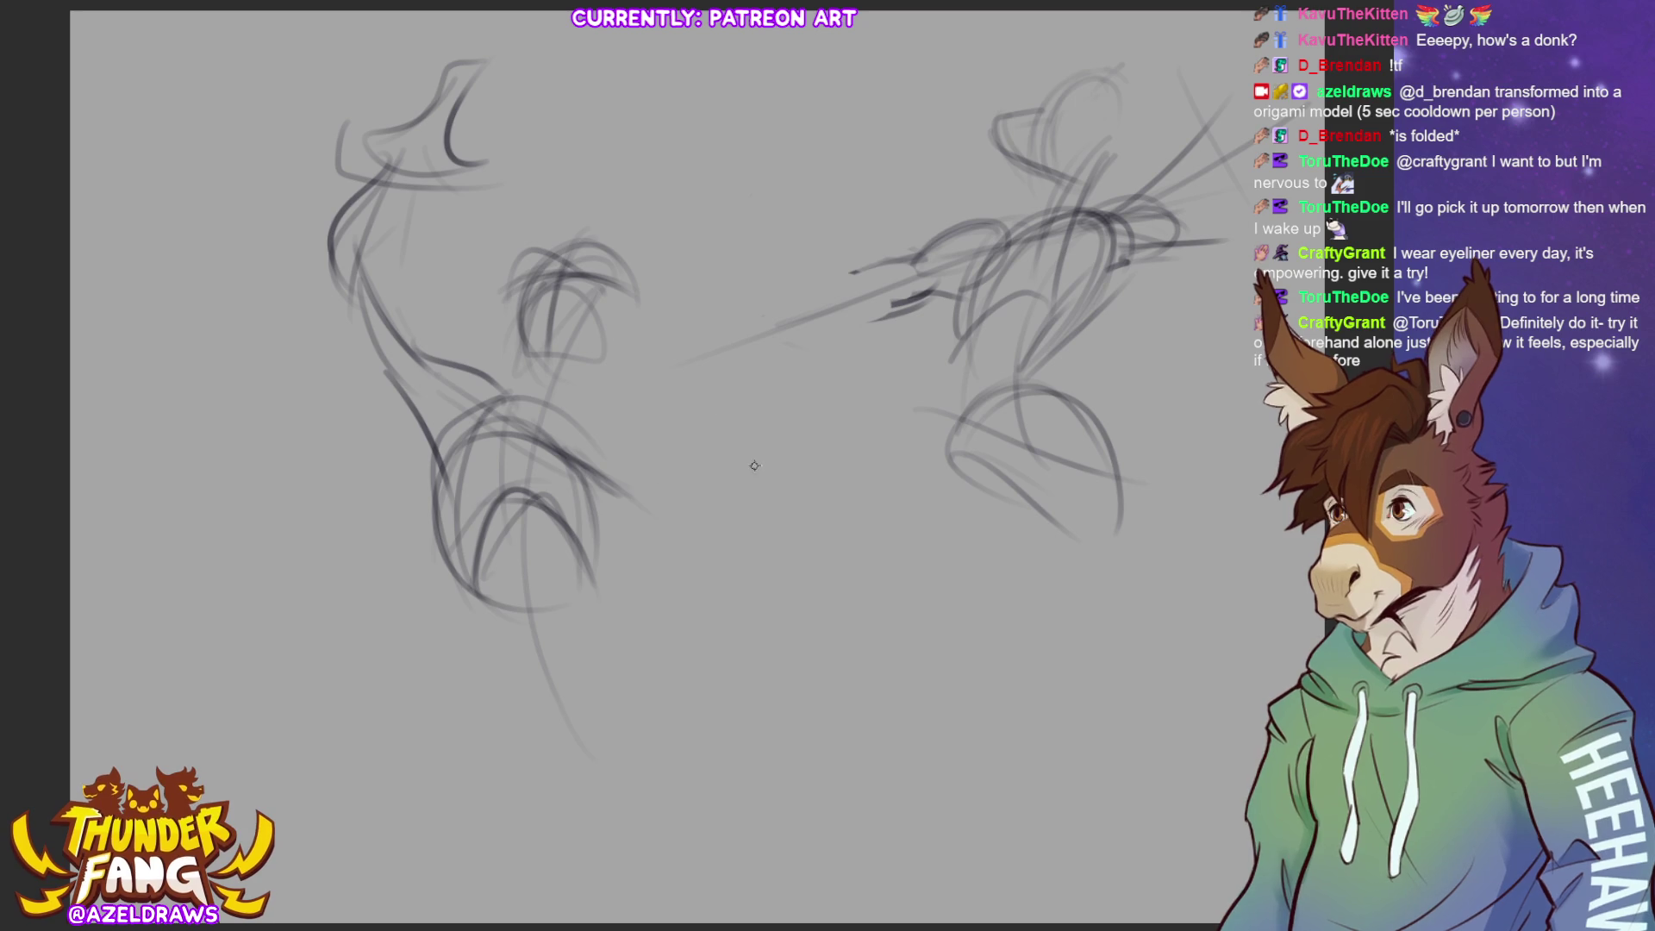
pyautogui.moveTo(770, 426)
pyautogui.mouseDown()
pyautogui.moveTo(687, 405)
pyautogui.moveTo(714, 441)
pyautogui.mouseUp()
pyautogui.moveTo(663, 458); pyautogui.dragTo(732, 502)
pyautogui.moveTo(743, 432); pyautogui.dragTo(815, 533)
pyautogui.moveTo(733, 496)
pyautogui.mouseDown()
pyautogui.moveTo(781, 518)
pyautogui.moveTo(803, 499)
pyautogui.mouseUp()
# Add chest strokes, faint lines and sweeping curves below the left figure
pyautogui.moveTo(690, 464); pyautogui.dragTo(749, 445)
pyautogui.moveTo(567, 469); pyautogui.dragTo(608, 535)
pyautogui.moveTo(567, 438); pyautogui.dragTo(556, 496)
pyautogui.moveTo(448, 456); pyautogui.dragTo(499, 452)
pyautogui.moveTo(487, 386); pyautogui.dragTo(469, 426)
pyautogui.moveTo(568, 468); pyautogui.dragTo(636, 577)
pyautogui.moveTo(587, 522); pyautogui.dragTo(676, 582)
pyautogui.moveTo(623, 487)
pyautogui.mouseDown()
pyautogui.moveTo(707, 551)
pyautogui.moveTo(726, 551)
pyautogui.moveTo(683, 537)
pyautogui.moveTo(715, 516)
pyautogui.moveTo(791, 517)
pyautogui.moveTo(723, 564)
pyautogui.mouseUp()
pyautogui.moveTo(575, 459); pyautogui.dragTo(671, 550)
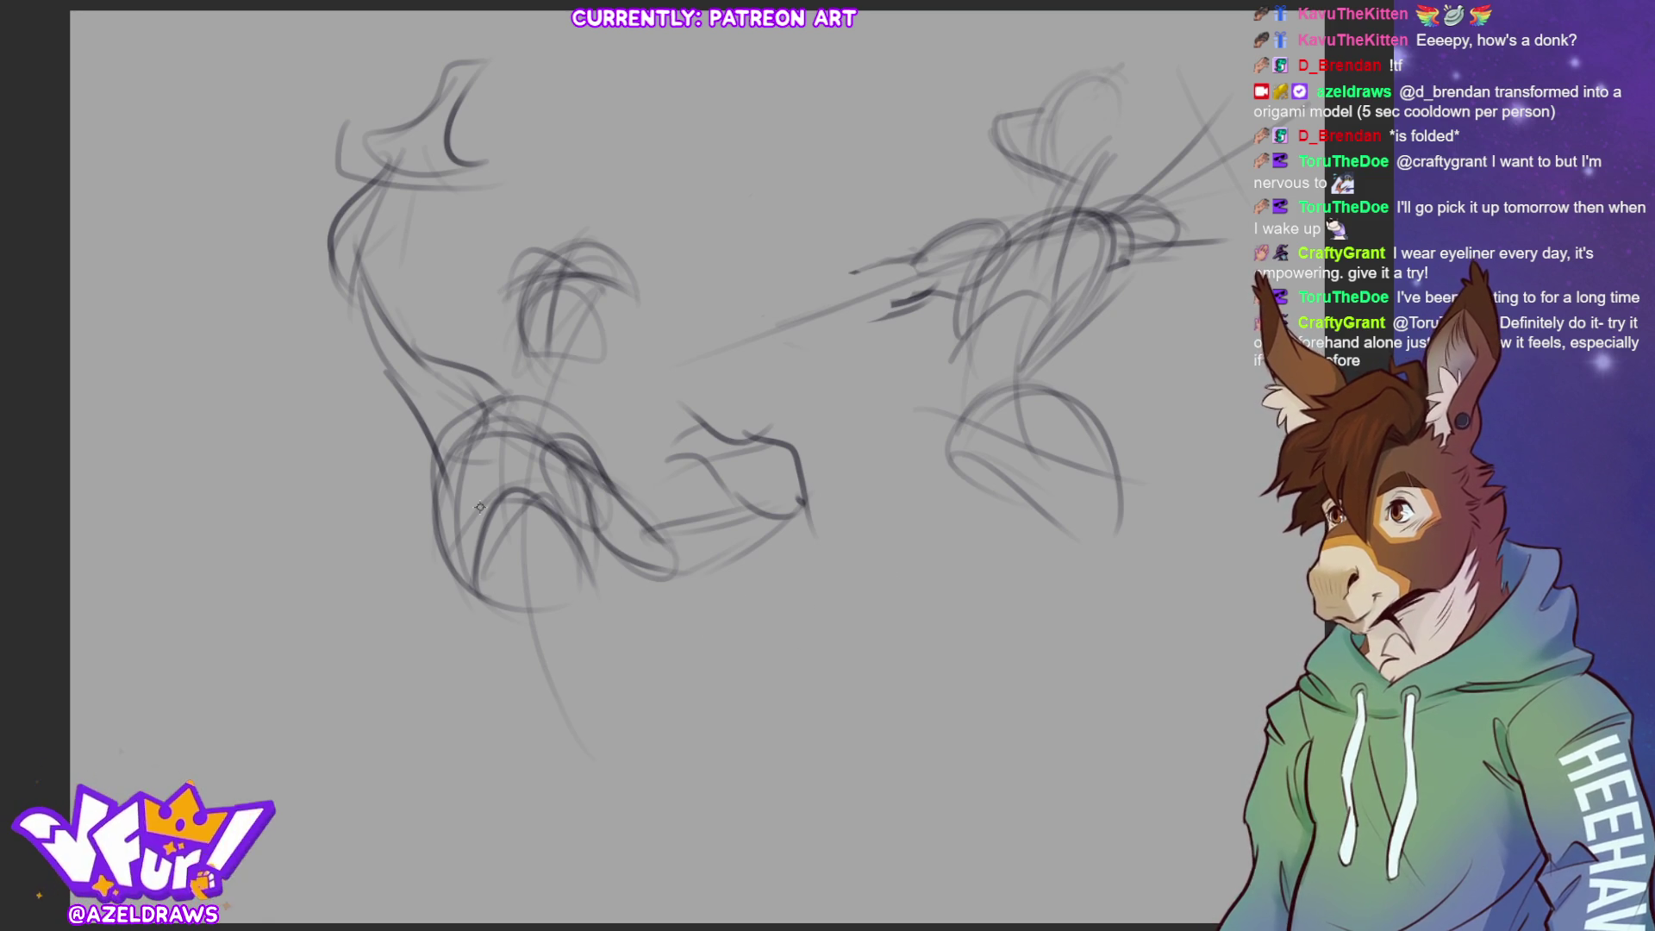
# Shrink the left figure with Ctrl+T and shift it up and left
pyautogui.hotkey('ctrl', 't')
pyautogui.moveTo(593, 776); pyautogui.dragTo(594, 536)
pyautogui.moveTo(601, 461); pyautogui.dragTo(578, 443)
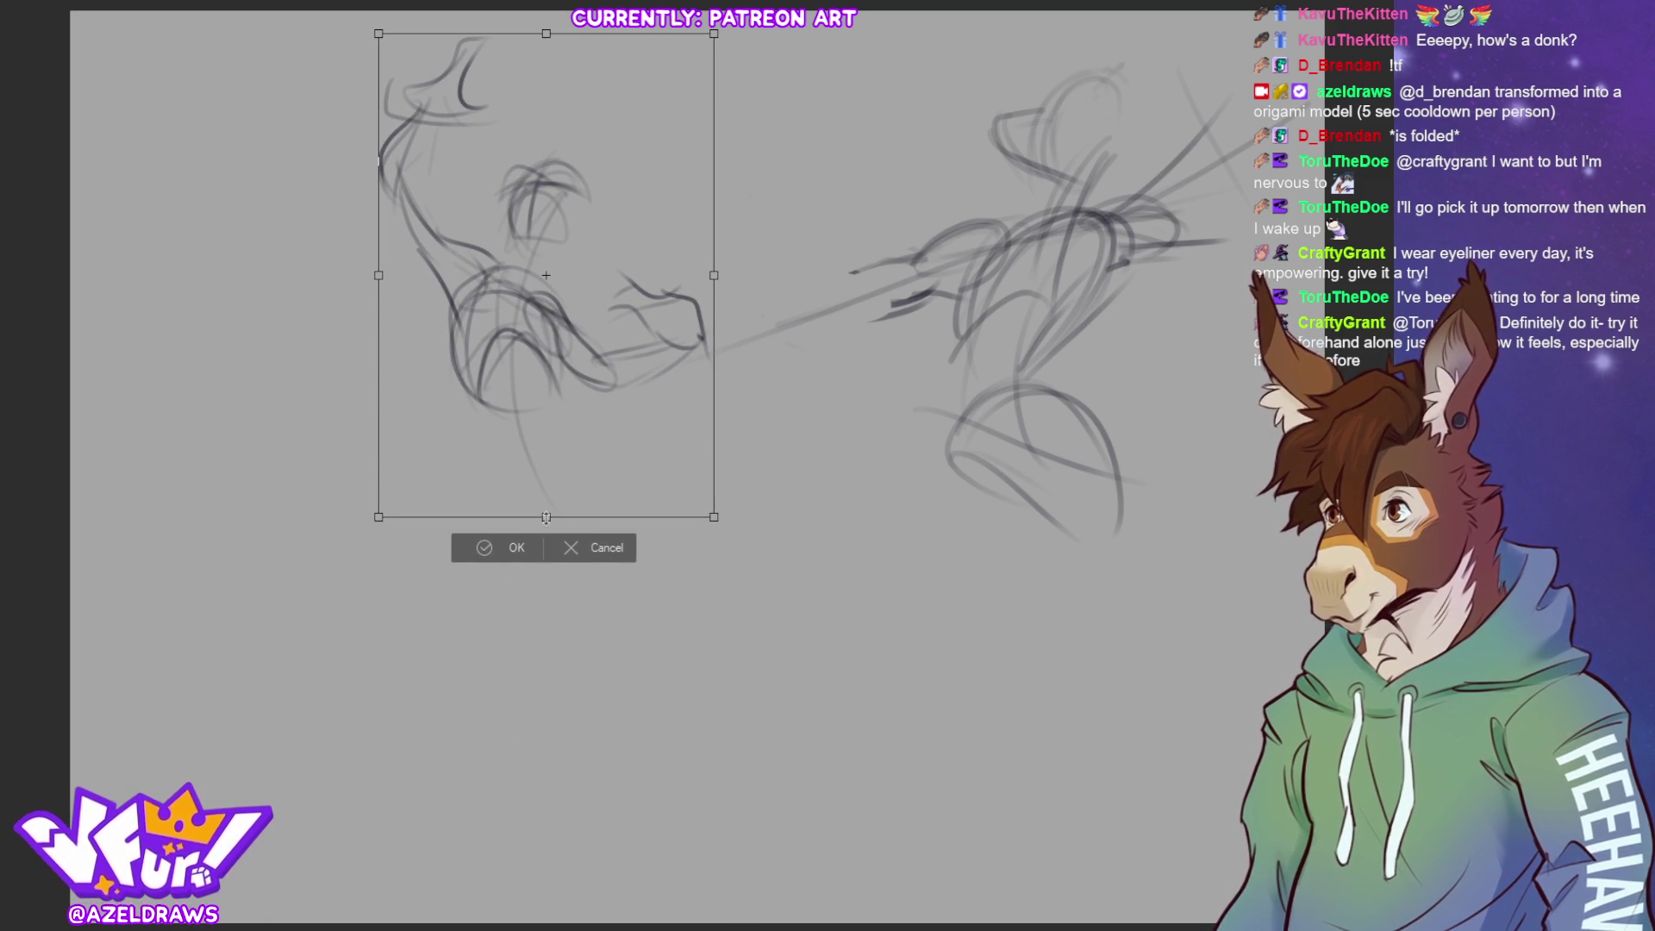
# Apply the resize, add muzzle strokes and a short diagonal below the figure
pyautogui.click(508, 543)
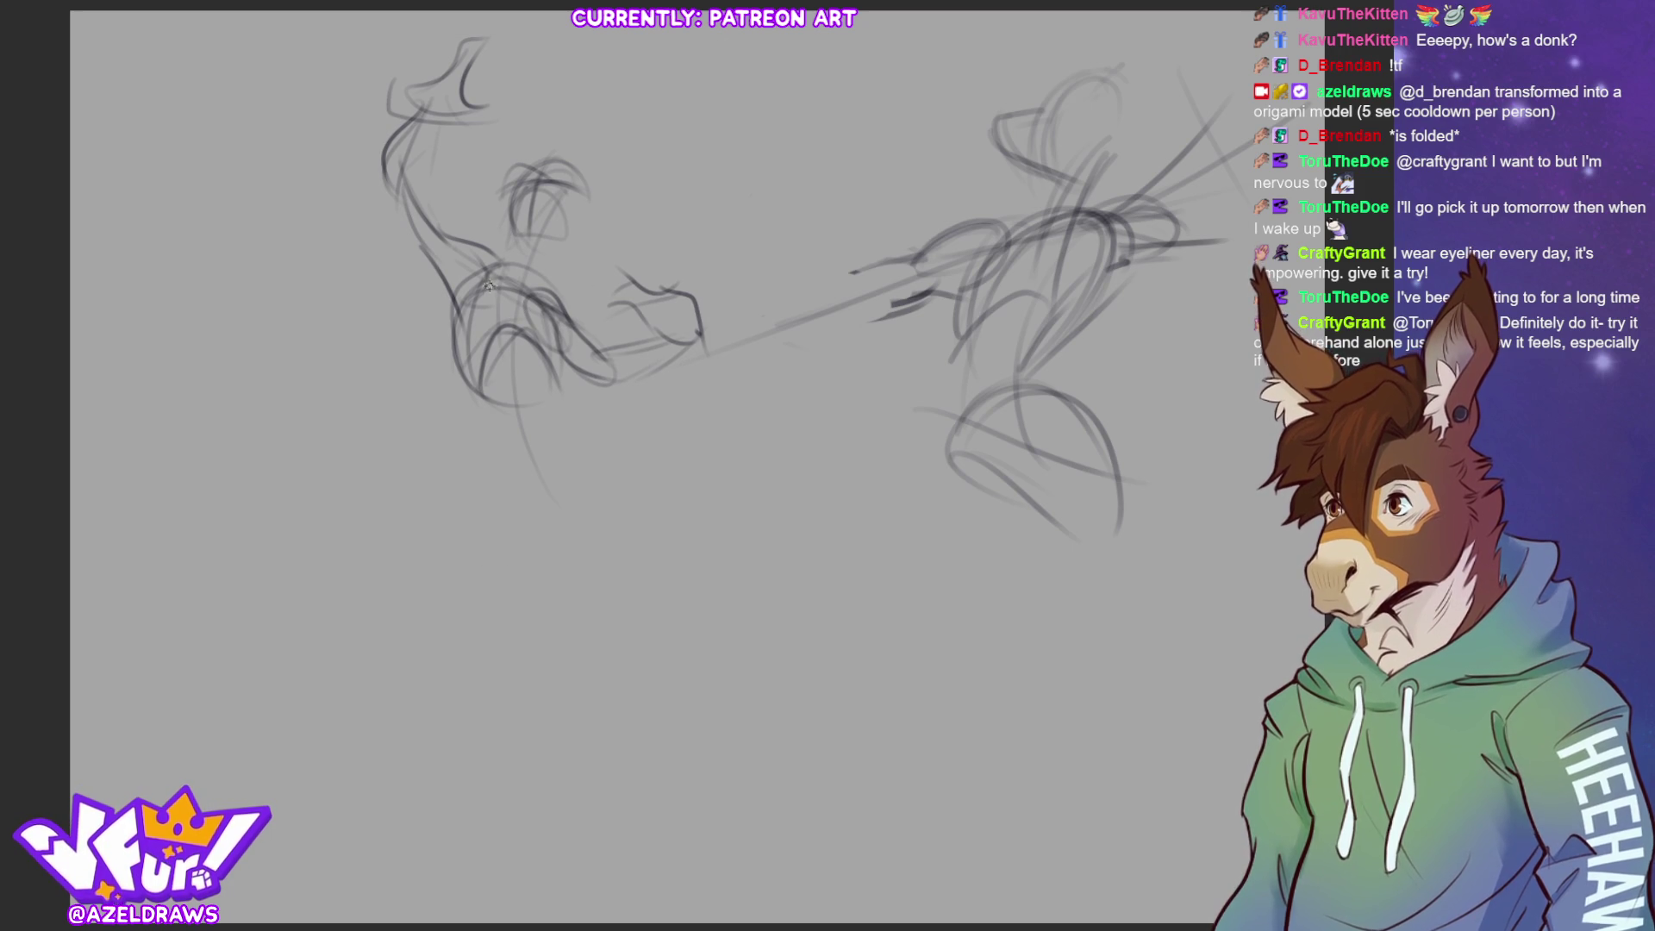
pyautogui.moveTo(474, 289); pyautogui.dragTo(500, 311)
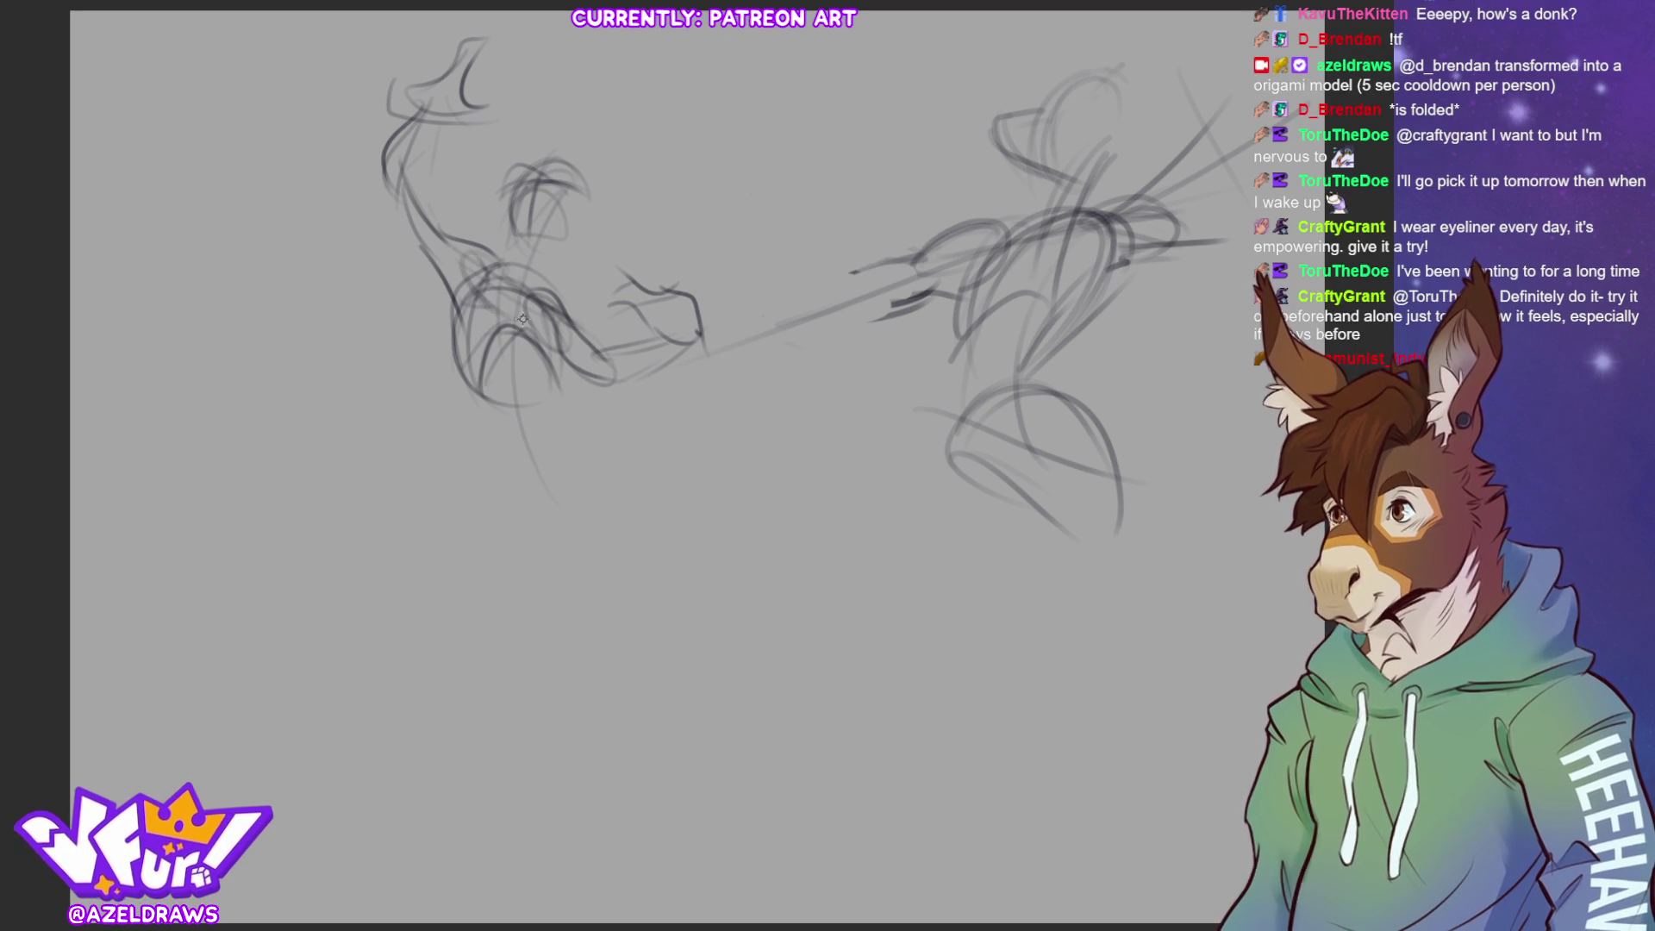
pyautogui.moveTo(466, 252)
pyautogui.mouseDown()
pyautogui.moveTo(521, 314)
pyautogui.moveTo(527, 297)
pyautogui.moveTo(571, 345)
pyautogui.moveTo(570, 329)
pyautogui.mouseUp()
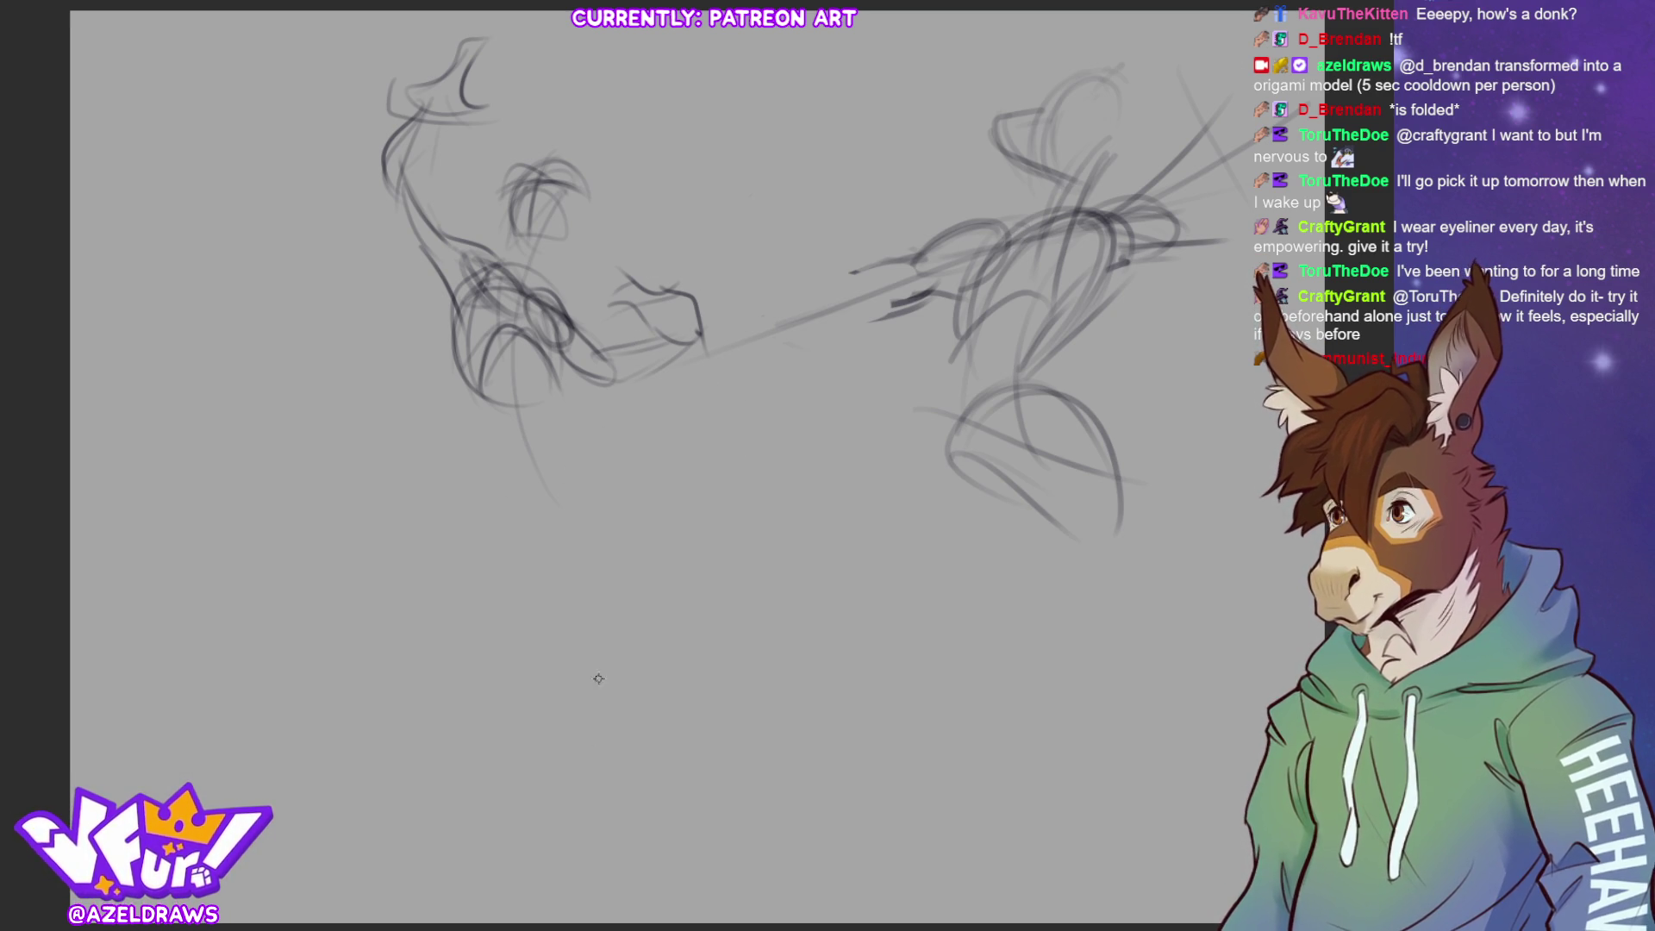
pyautogui.moveTo(474, 508); pyautogui.dragTo(521, 465)
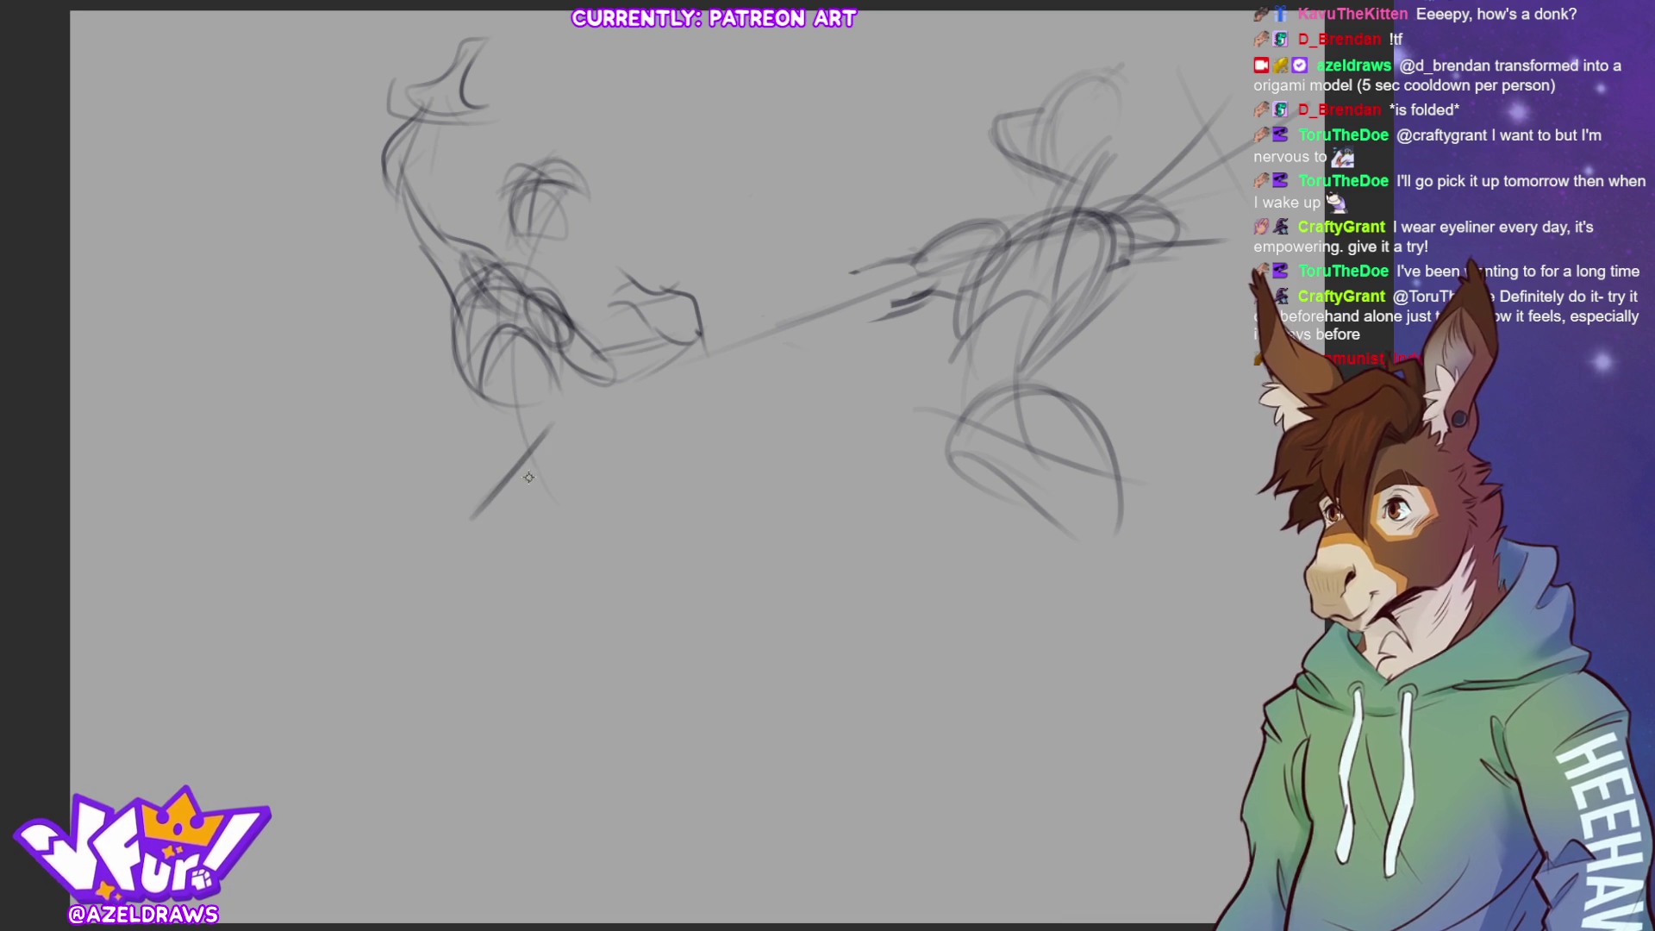
# Sketch curves below the left figure's hips forming a long looping leg
pyautogui.moveTo(481, 520); pyautogui.dragTo(565, 409)
pyautogui.moveTo(452, 362)
pyautogui.mouseDown()
pyautogui.moveTo(510, 493)
pyautogui.moveTo(543, 522)
pyautogui.mouseUp()
pyautogui.moveTo(554, 360); pyautogui.dragTo(579, 417)
pyautogui.moveTo(479, 483); pyautogui.dragTo(591, 528)
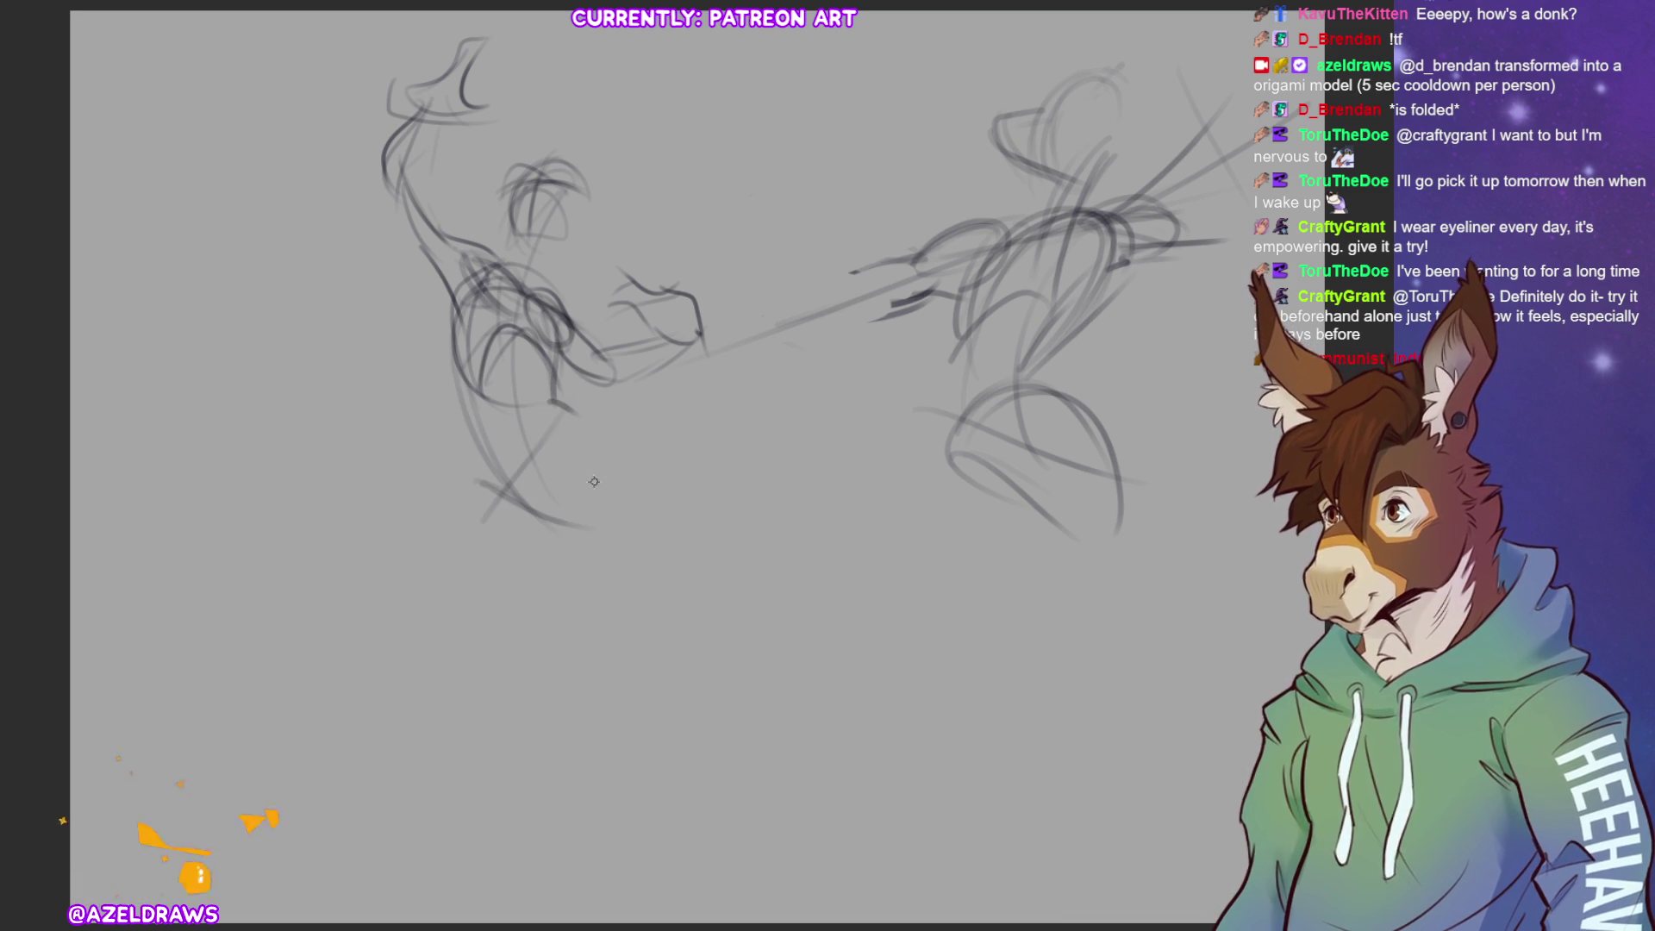
pyautogui.moveTo(564, 405); pyautogui.dragTo(495, 477)
pyautogui.moveTo(554, 424)
pyautogui.mouseDown()
pyautogui.moveTo(562, 553)
pyautogui.moveTo(551, 421)
pyautogui.mouseUp()
pyautogui.moveTo(511, 500)
pyautogui.mouseDown()
pyautogui.moveTo(573, 665)
pyautogui.moveTo(595, 664)
pyautogui.moveTo(633, 568)
pyautogui.mouseUp()
pyautogui.moveTo(570, 407); pyautogui.dragTo(615, 529)
pyautogui.moveTo(599, 630)
pyautogui.mouseDown()
pyautogui.moveTo(608, 491)
pyautogui.moveTo(535, 556)
pyautogui.mouseUp()
pyautogui.moveTo(555, 424); pyautogui.dragTo(530, 630)
pyautogui.moveTo(479, 453); pyautogui.dragTo(515, 539)
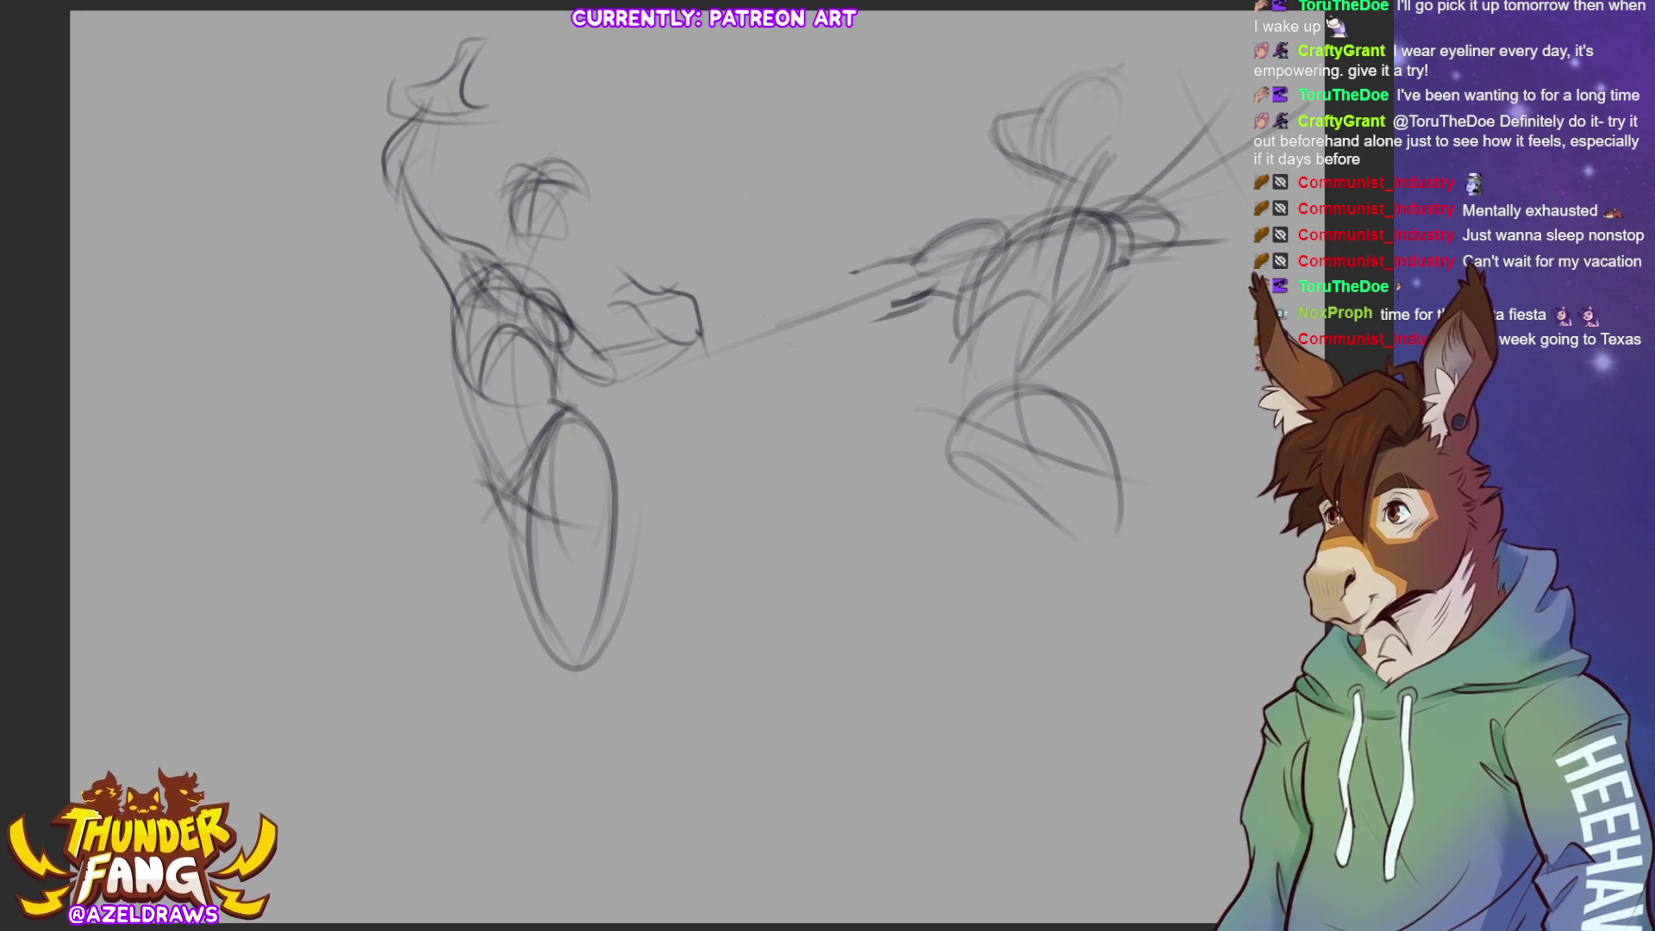
# Extend the left leg with shin lines and an oval foot, then select the leg
pyautogui.moveTo(489, 455)
pyautogui.mouseDown()
pyautogui.moveTo(524, 551)
pyautogui.moveTo(584, 624)
pyautogui.mouseUp()
pyautogui.moveTo(533, 551)
pyautogui.mouseDown()
pyautogui.moveTo(555, 698)
pyautogui.moveTo(586, 726)
pyautogui.mouseUp()
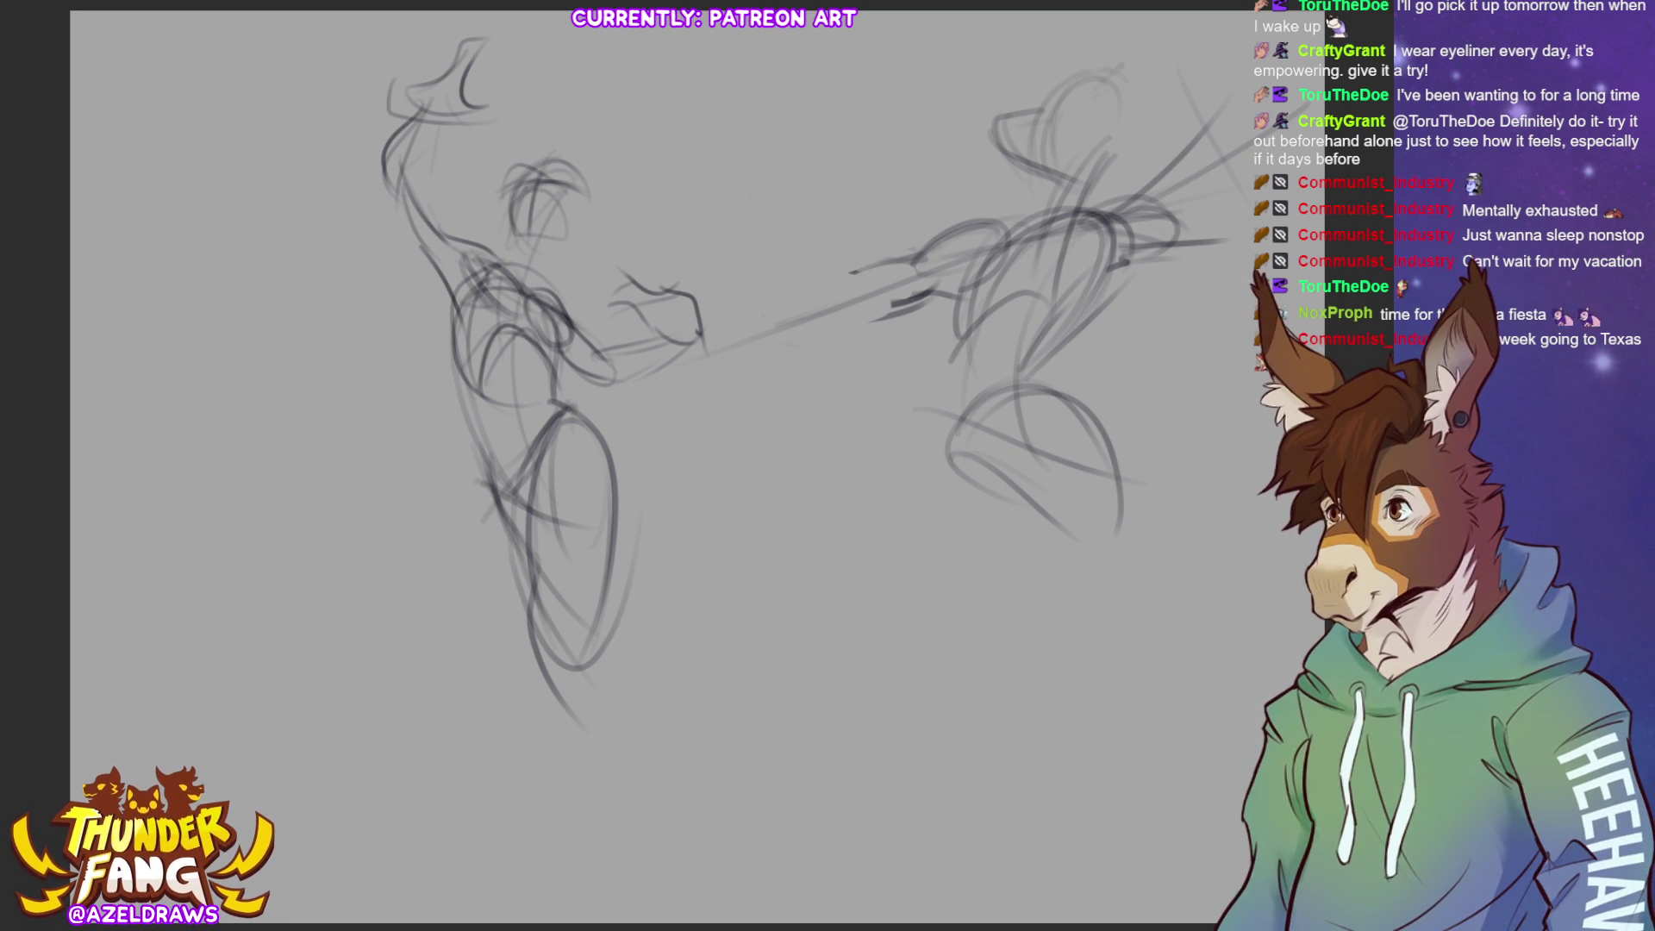
pyautogui.moveTo(575, 556)
pyautogui.mouseDown()
pyautogui.moveTo(543, 638)
pyautogui.moveTo(594, 574)
pyautogui.moveTo(556, 655)
pyautogui.mouseUp()
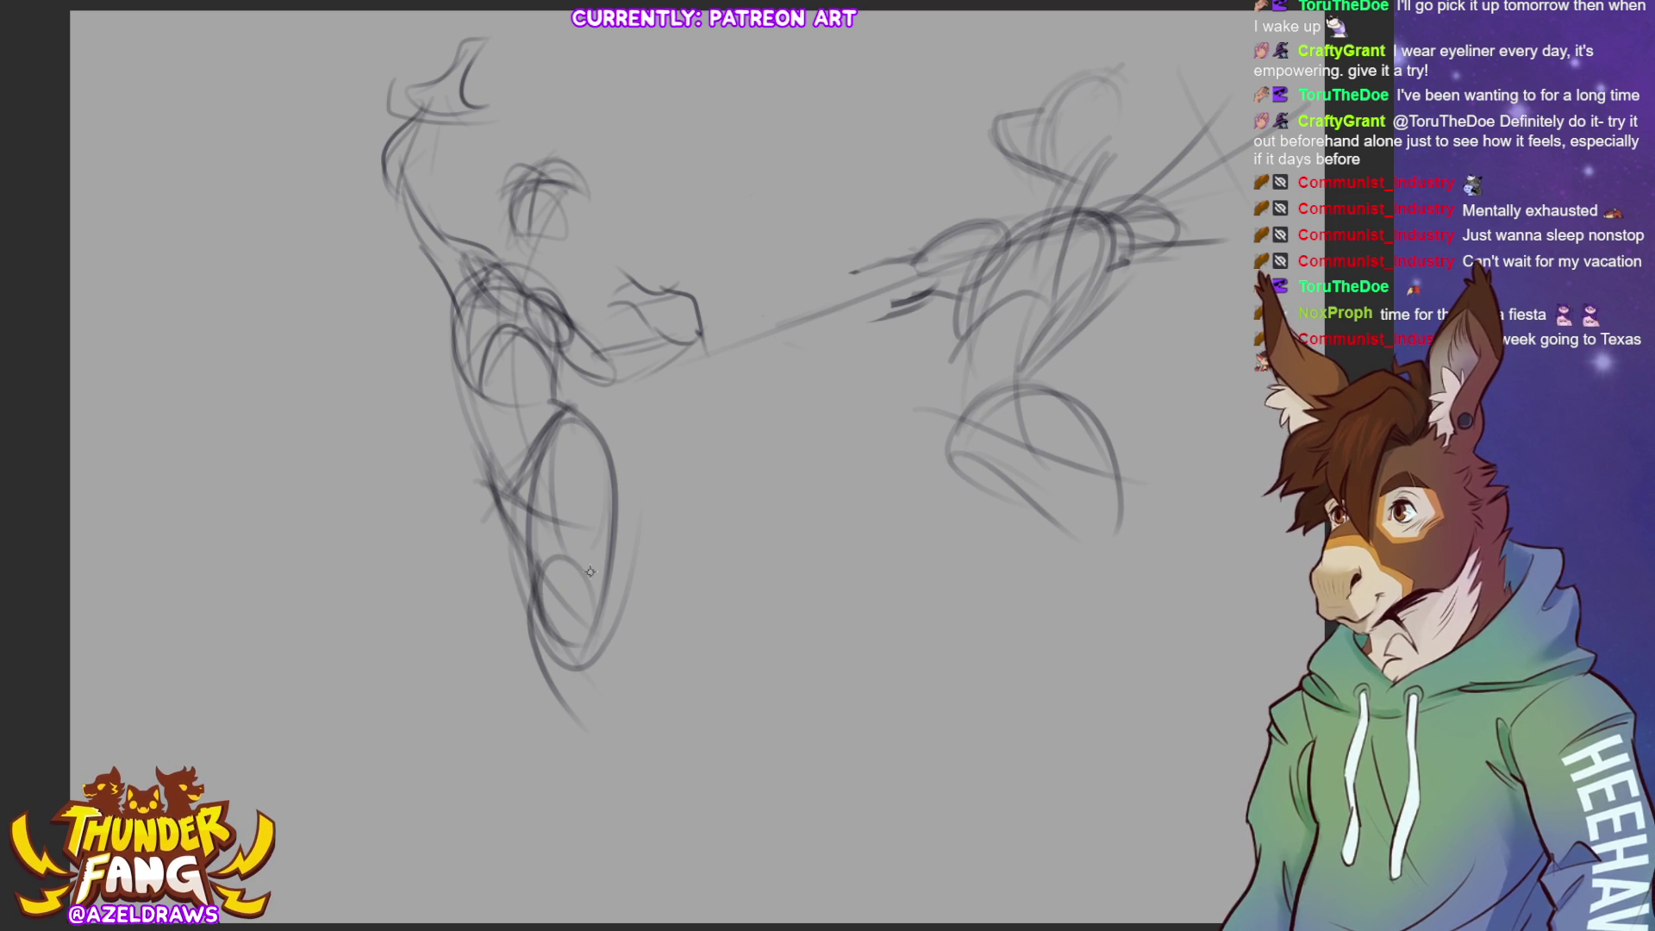
pyautogui.moveTo(586, 579)
pyautogui.mouseDown()
pyautogui.moveTo(578, 614)
pyautogui.moveTo(614, 530)
pyautogui.moveTo(573, 659)
pyautogui.moveTo(536, 587)
pyautogui.moveTo(573, 700)
pyautogui.moveTo(551, 603)
pyautogui.moveTo(612, 608)
pyautogui.moveTo(593, 698)
pyautogui.moveTo(635, 810)
pyautogui.moveTo(574, 681)
pyautogui.moveTo(626, 818)
pyautogui.mouseUp()
pyautogui.moveTo(602, 756); pyautogui.dragTo(622, 865)
pyautogui.moveTo(593, 805)
pyautogui.mouseDown()
pyautogui.moveTo(640, 877)
pyautogui.moveTo(613, 786)
pyautogui.mouseUp()
pyautogui.moveTo(614, 705); pyautogui.dragTo(629, 806)
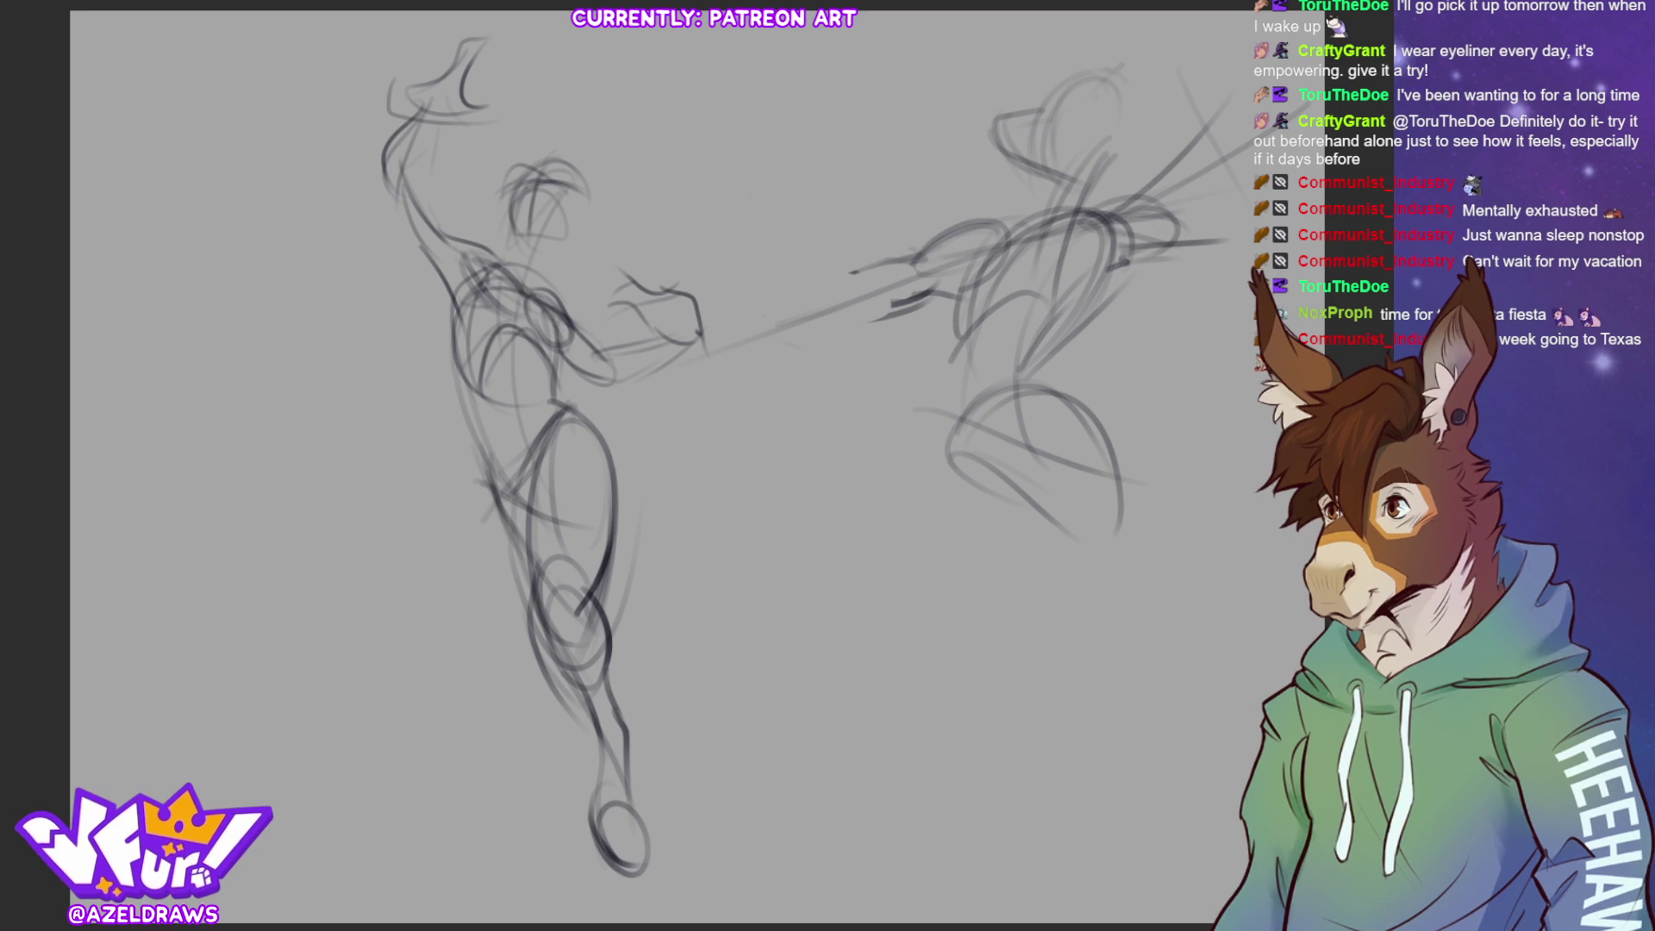
pyautogui.moveTo(566, 391)
pyautogui.mouseDown()
pyautogui.moveTo(450, 595)
pyautogui.moveTo(708, 848)
pyautogui.moveTo(612, 412)
pyautogui.mouseUp()
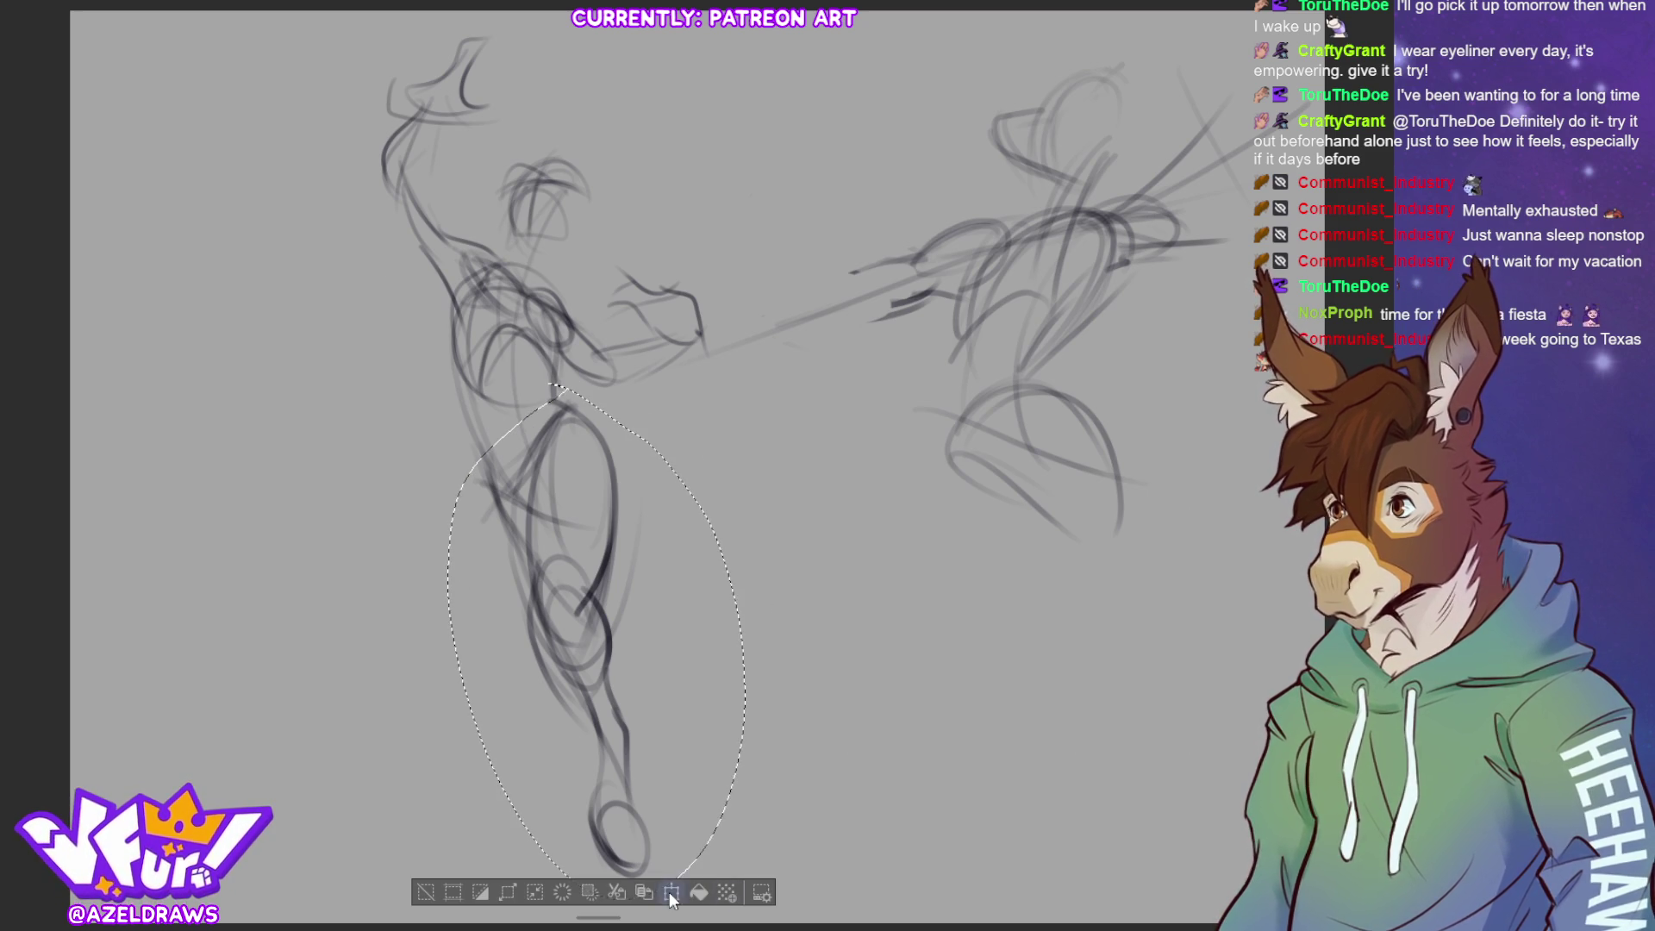
# Rotate the selected leg about the hip so the foot angles right, and apply
pyautogui.hotkey('ctrl', 't')
pyautogui.moveTo(595, 641); pyautogui.dragTo(520, 439)
pyautogui.moveTo(854, 568)
pyautogui.mouseDown()
pyautogui.moveTo(880, 461)
pyautogui.moveTo(878, 482)
pyautogui.mouseUp()
pyautogui.moveTo(637, 561); pyautogui.dragTo(642, 569)
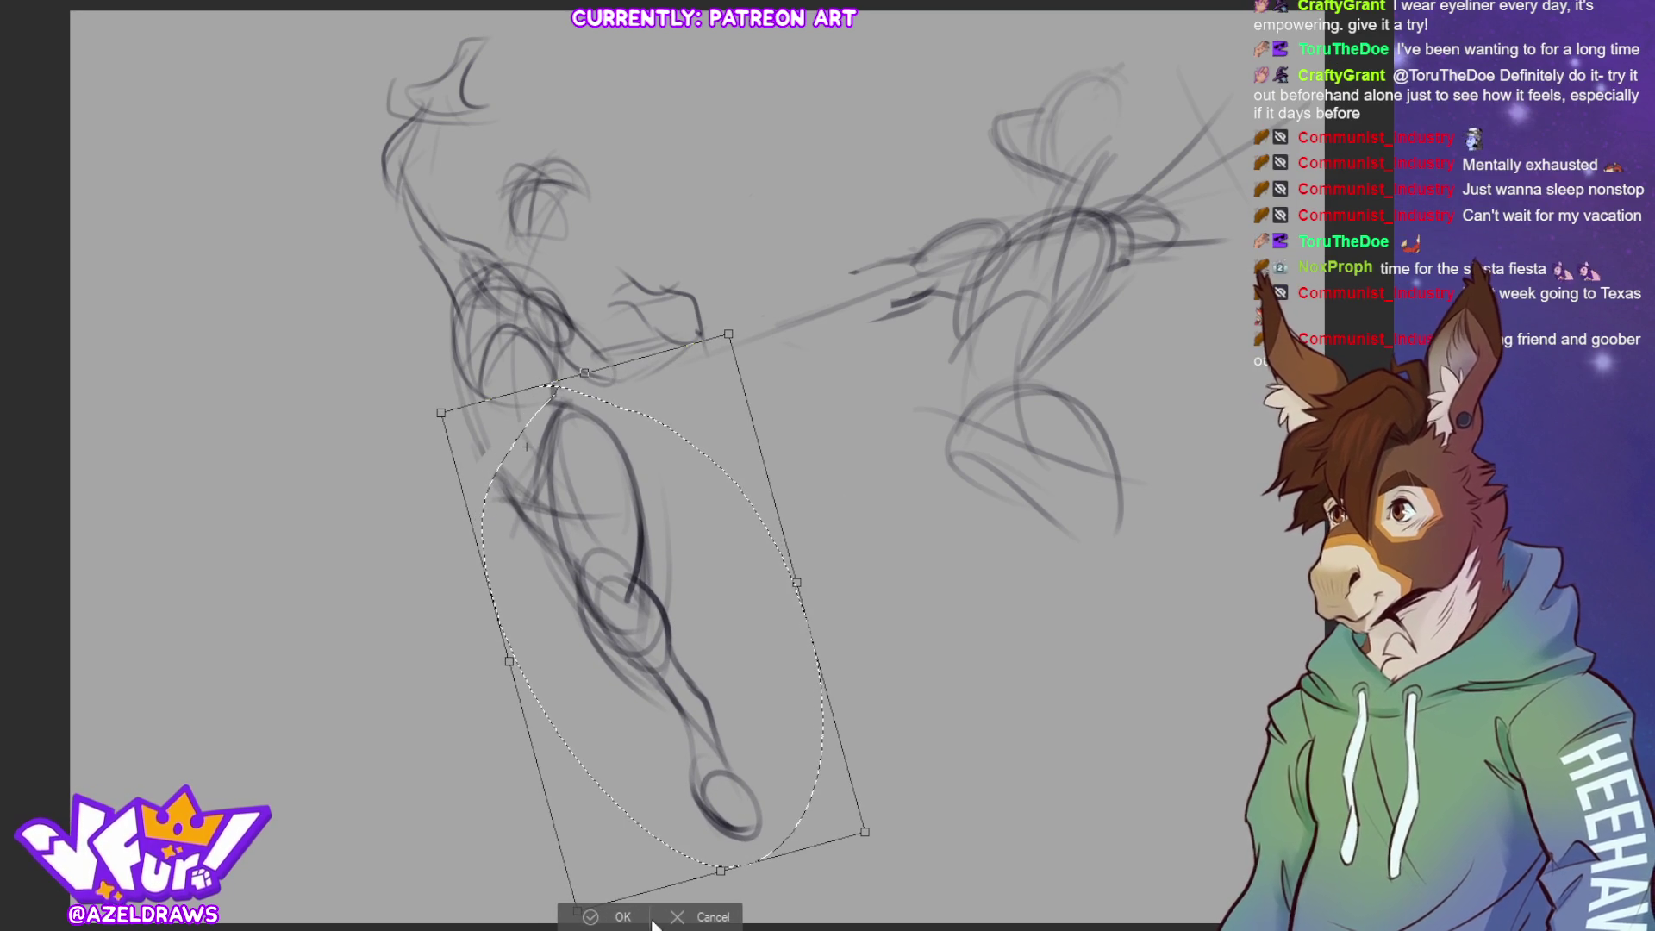
pyautogui.click(595, 916)
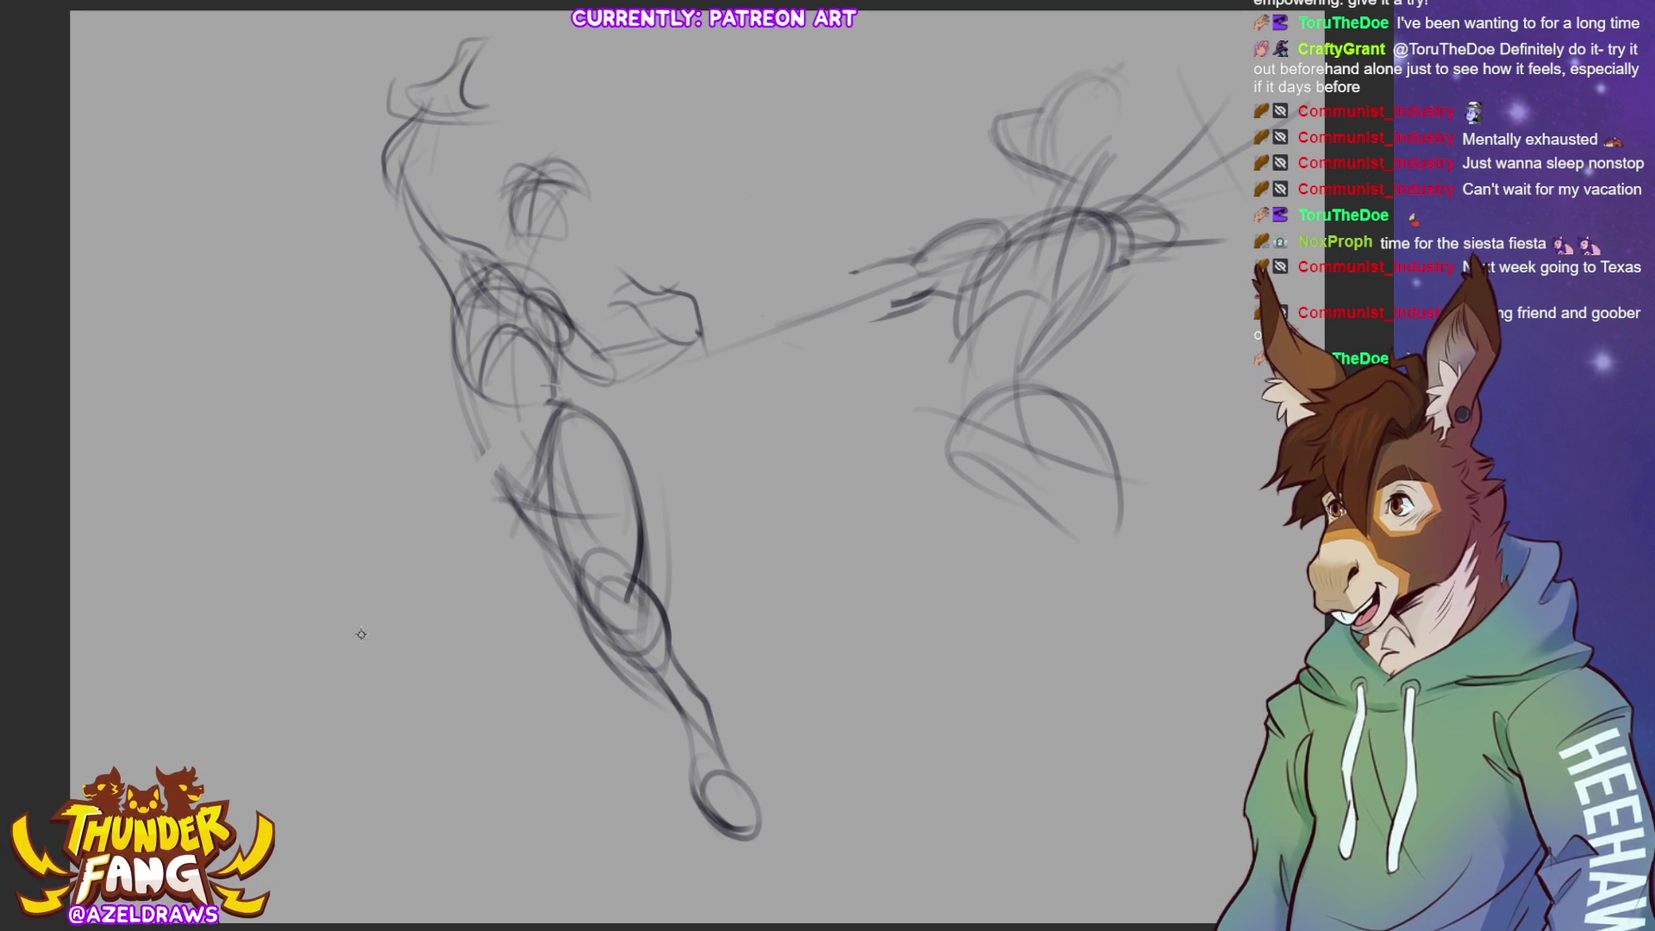
# Redraw the left figure's torso line, hip arc and leg edge, undoing the last two strokes
pyautogui.moveTo(480, 446); pyautogui.dragTo(510, 493)
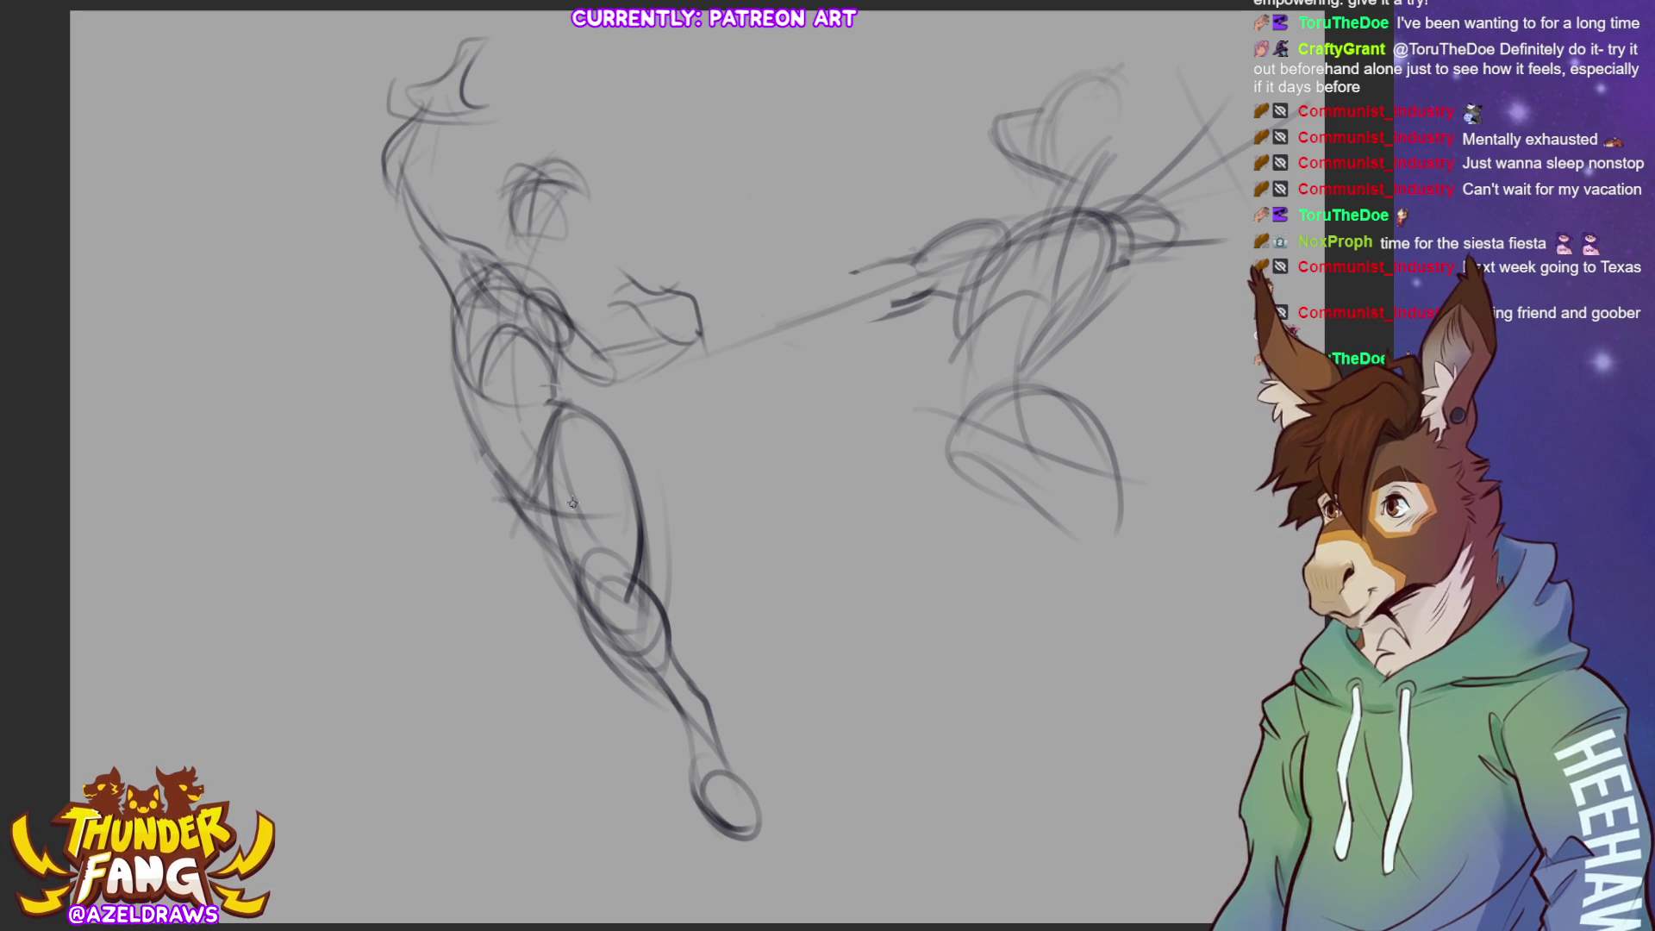
pyautogui.moveTo(492, 406); pyautogui.dragTo(472, 509)
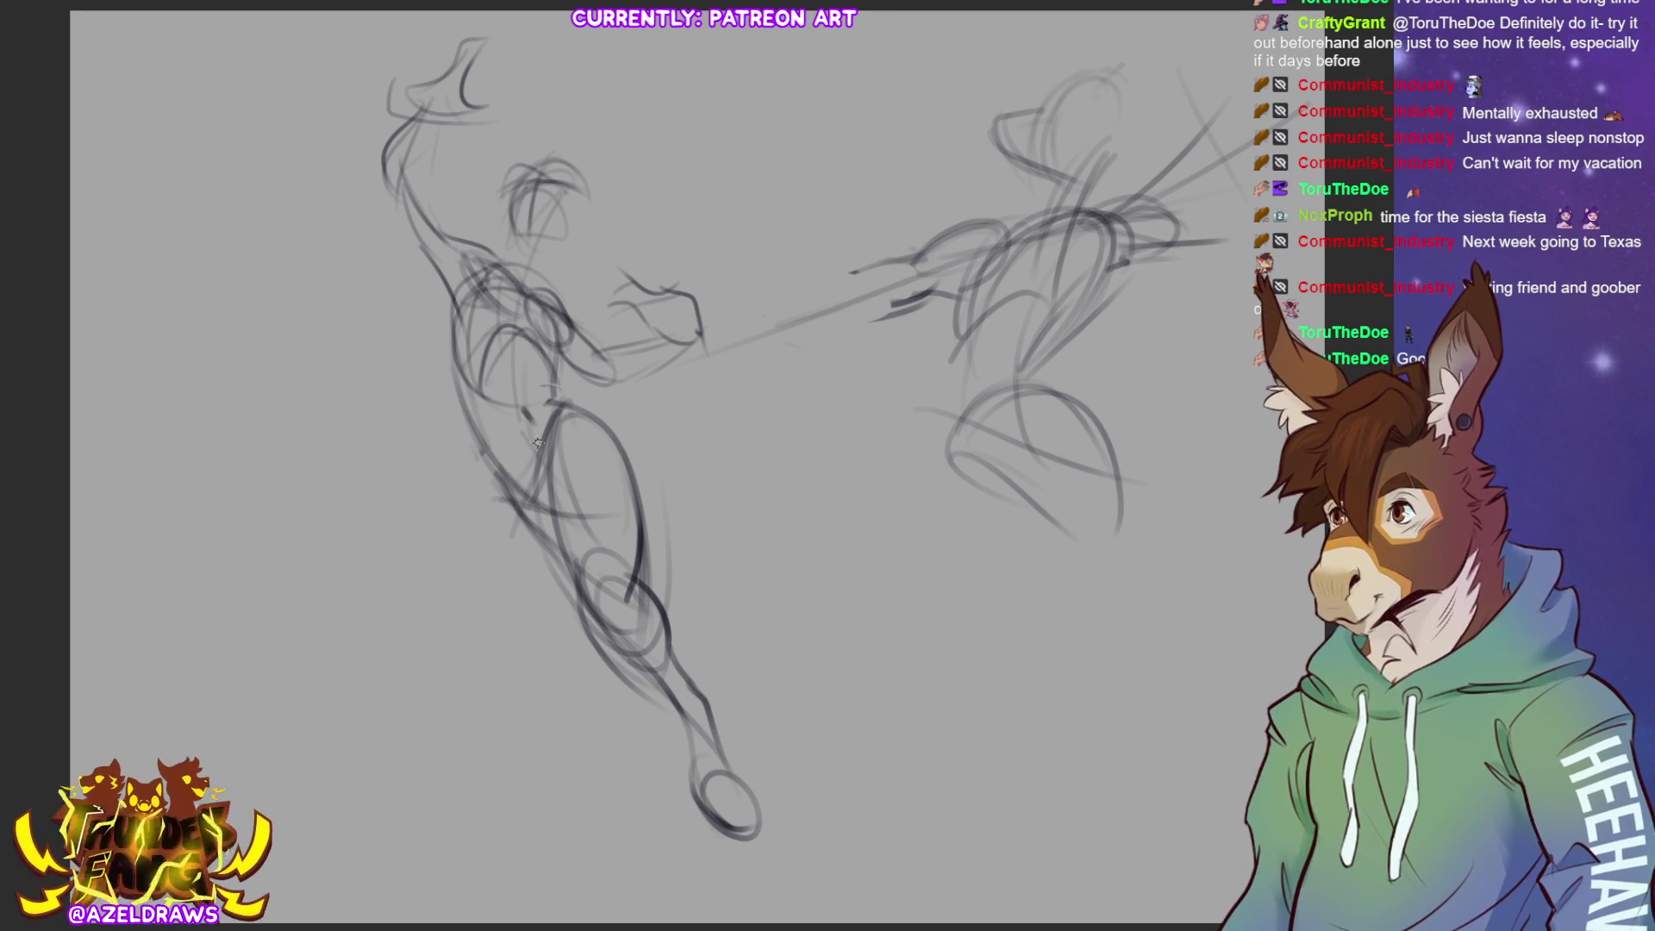
pyautogui.moveTo(544, 461); pyautogui.dragTo(570, 421)
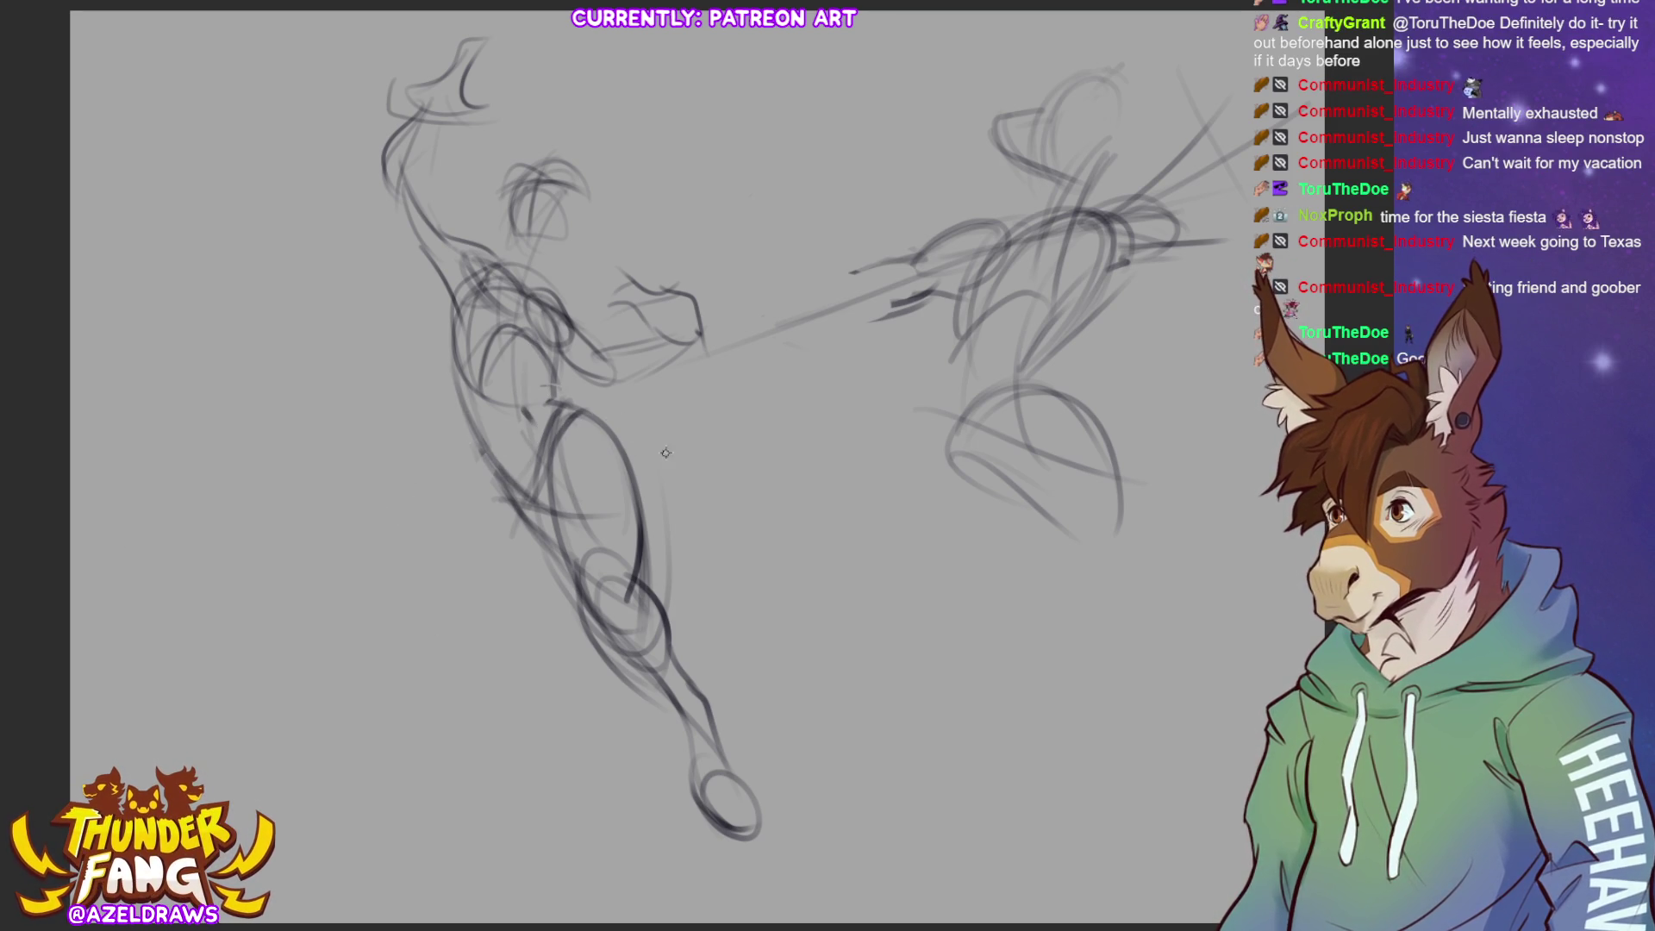
pyautogui.moveTo(586, 412)
pyautogui.mouseDown()
pyautogui.moveTo(638, 443)
pyautogui.moveTo(560, 366)
pyautogui.mouseUp()
pyautogui.moveTo(437, 298); pyautogui.dragTo(485, 455)
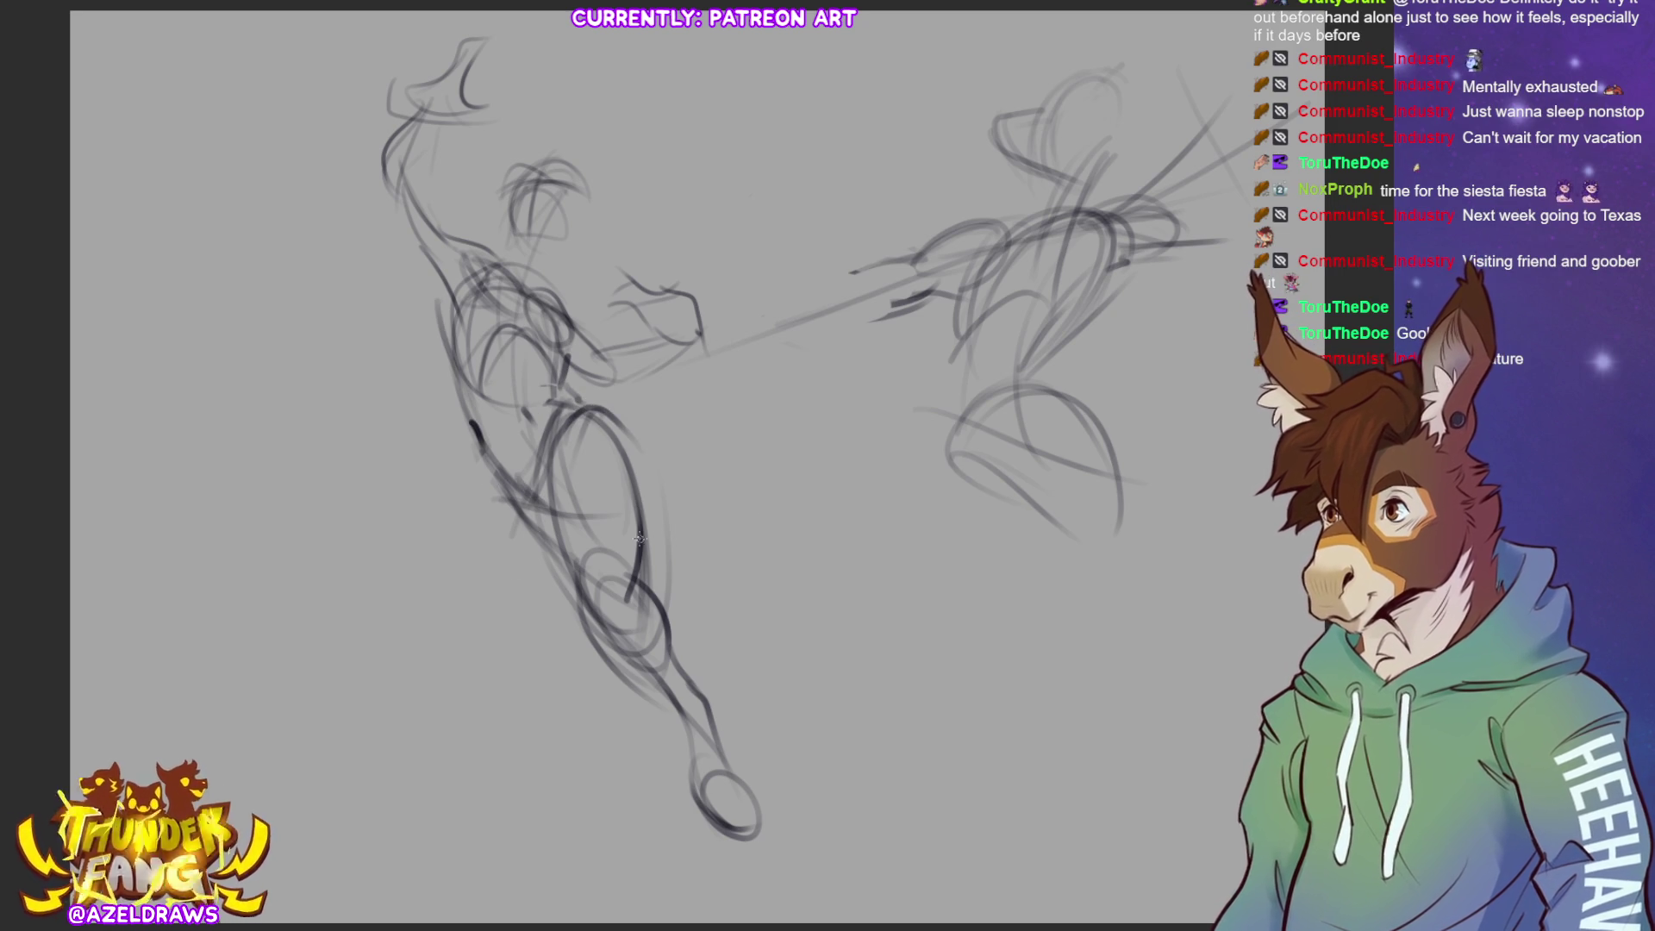
pyautogui.moveTo(470, 423); pyautogui.dragTo(470, 498)
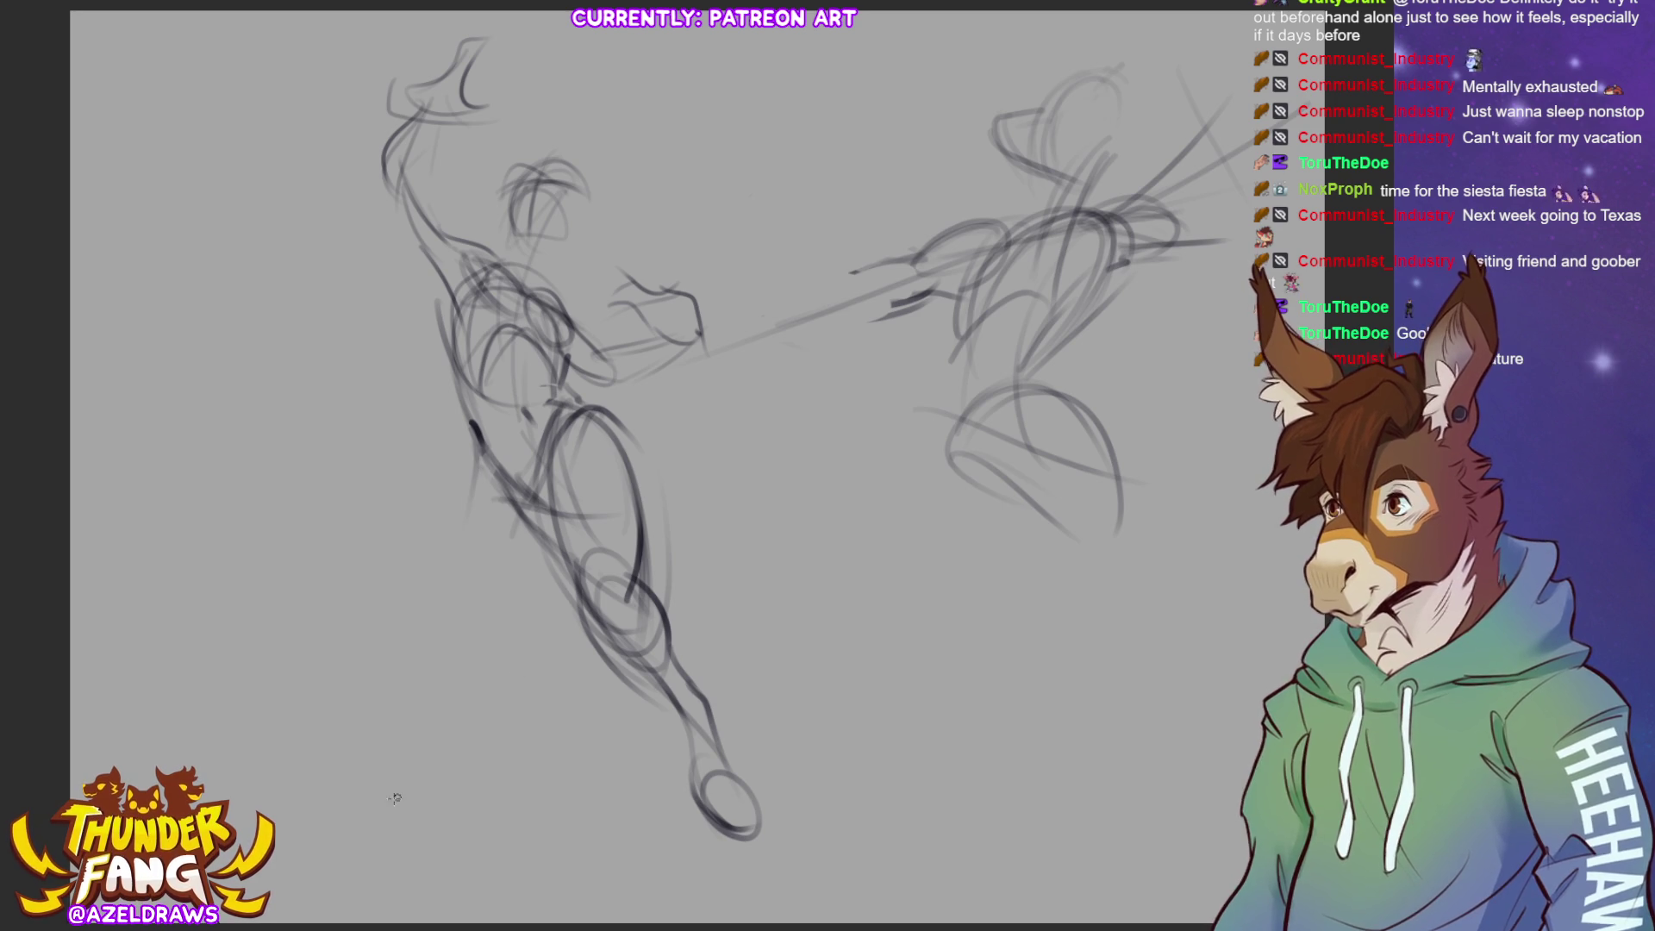
pyautogui.moveTo(475, 442); pyautogui.dragTo(399, 625)
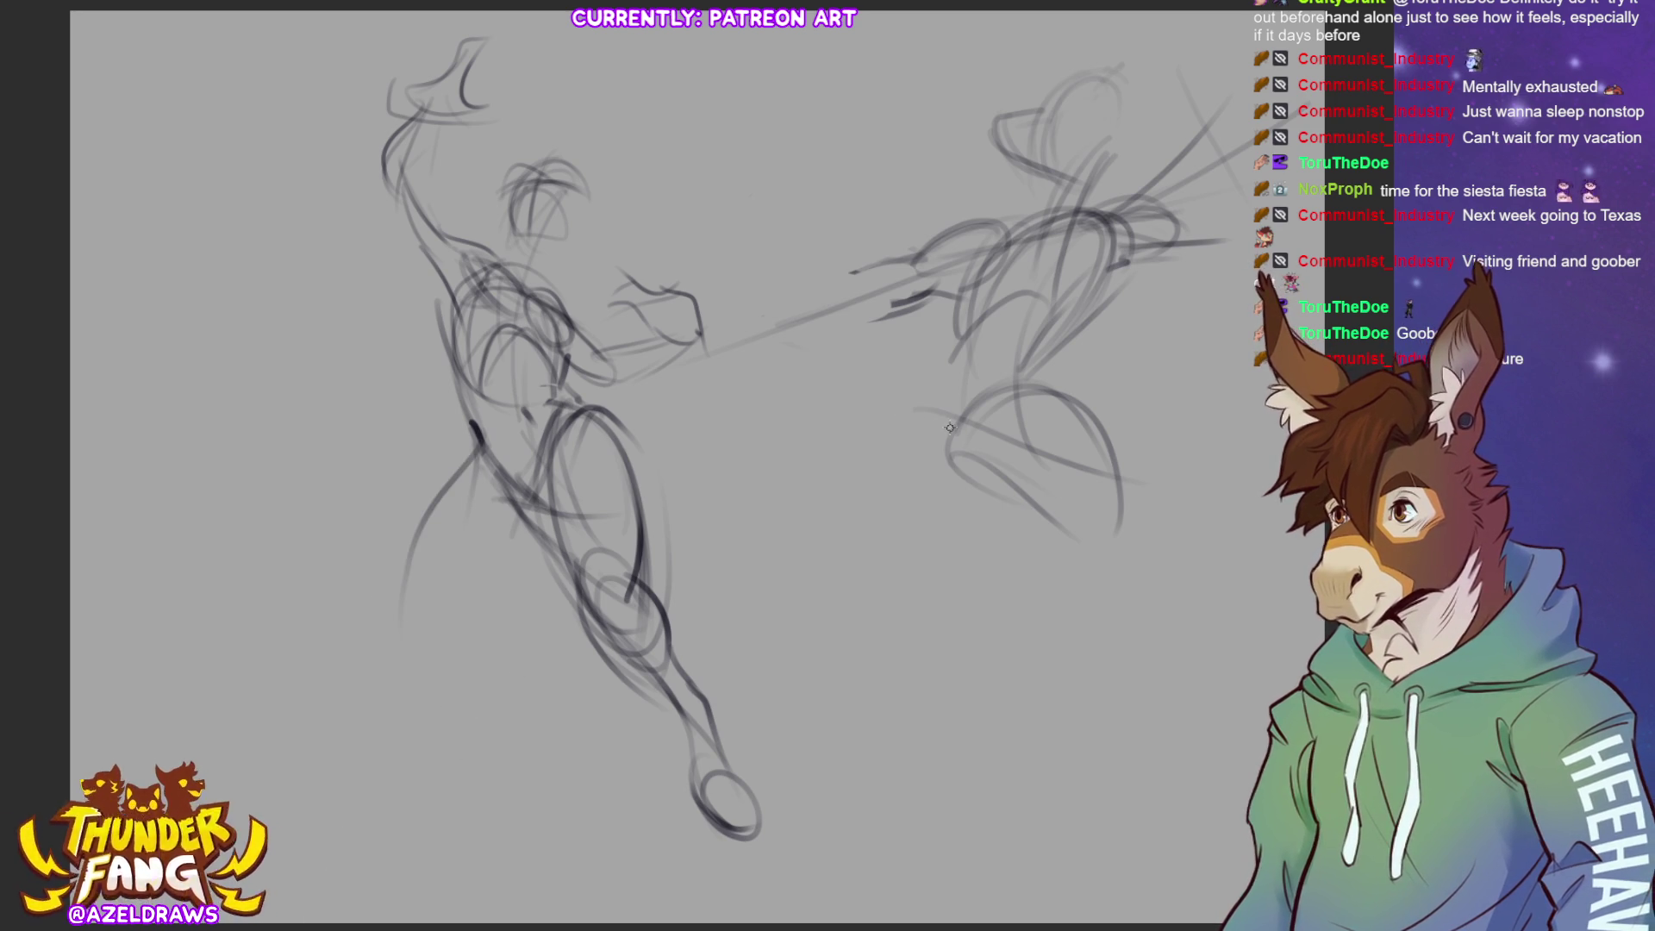
pyautogui.hotkey('ctrl', 'z')
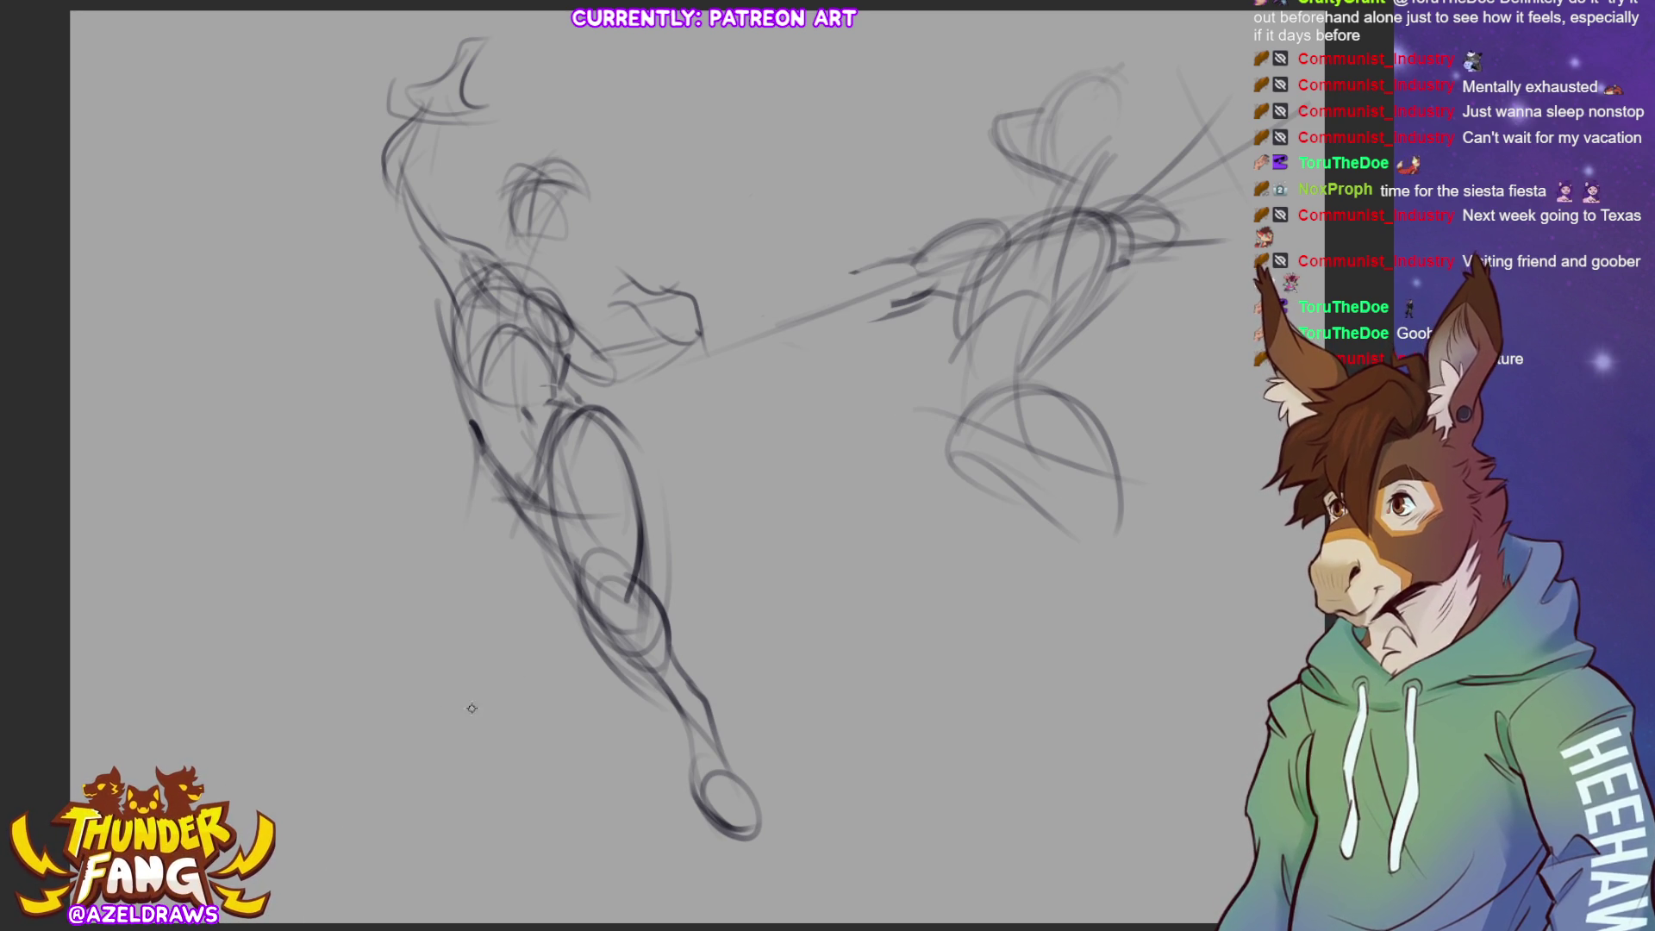
pyautogui.hotkey('ctrl', 'z')
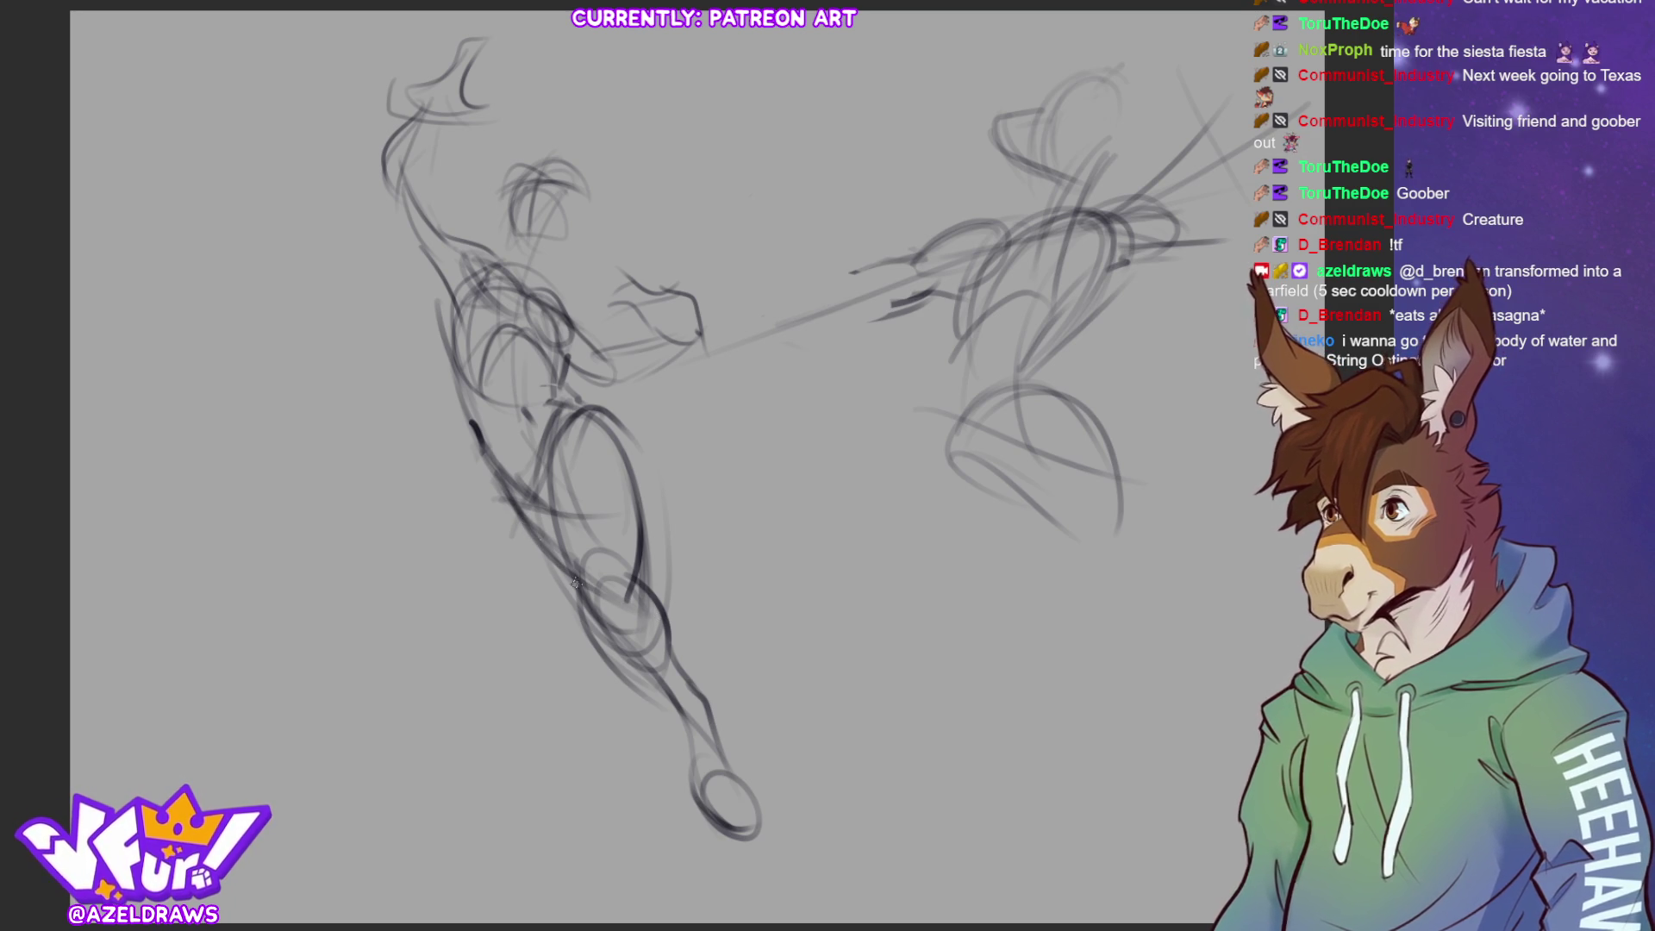
# Darken the left figure's leg contours and left side
pyautogui.moveTo(488, 447)
pyautogui.mouseDown()
pyautogui.moveTo(651, 599)
pyautogui.moveTo(620, 608)
pyautogui.mouseUp()
pyautogui.moveTo(607, 491); pyautogui.dragTo(651, 604)
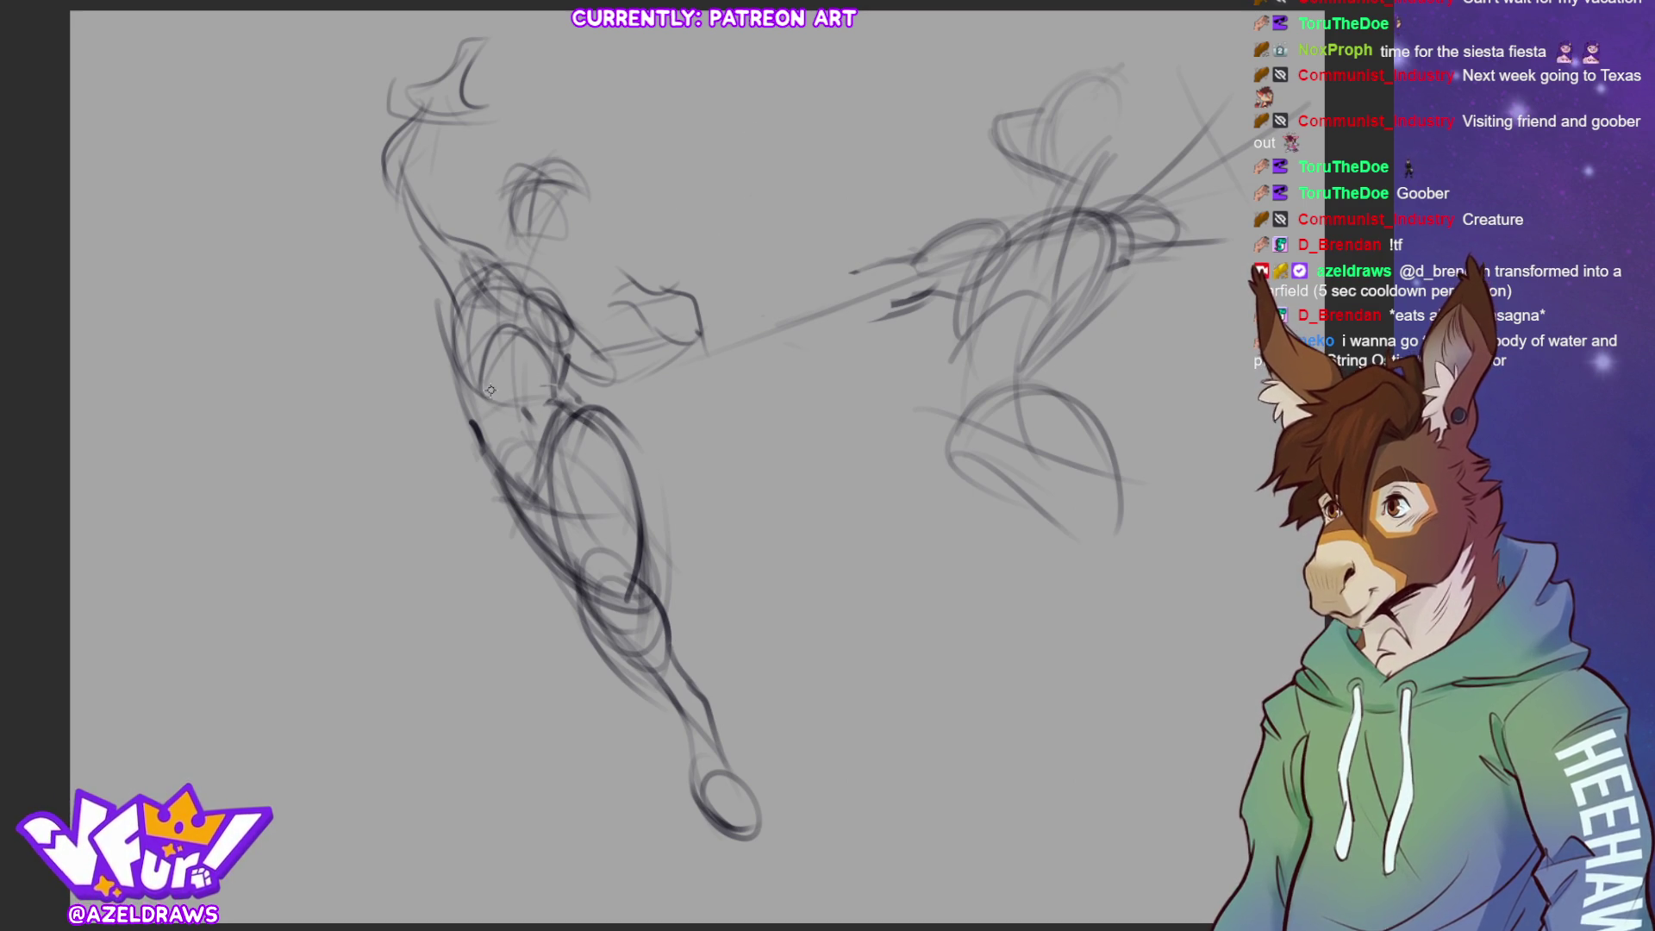
pyautogui.moveTo(482, 431)
pyautogui.mouseDown()
pyautogui.moveTo(520, 569)
pyautogui.moveTo(483, 499)
pyautogui.moveTo(573, 600)
pyautogui.mouseUp()
# Firm up the left torso contour, trying and reverting an eraser fix and a short stroke
pyautogui.moveTo(573, 401); pyautogui.dragTo(667, 469)
pyautogui.press('e')
pyautogui.moveTo(586, 405)
pyautogui.mouseDown()
pyautogui.moveTo(638, 448)
pyautogui.moveTo(564, 425)
pyautogui.mouseUp()
pyautogui.hotkey('ctrl', 'z')
pyautogui.hotkey('ctrl', 'z')
pyautogui.hotkey('ctrl', 'z')
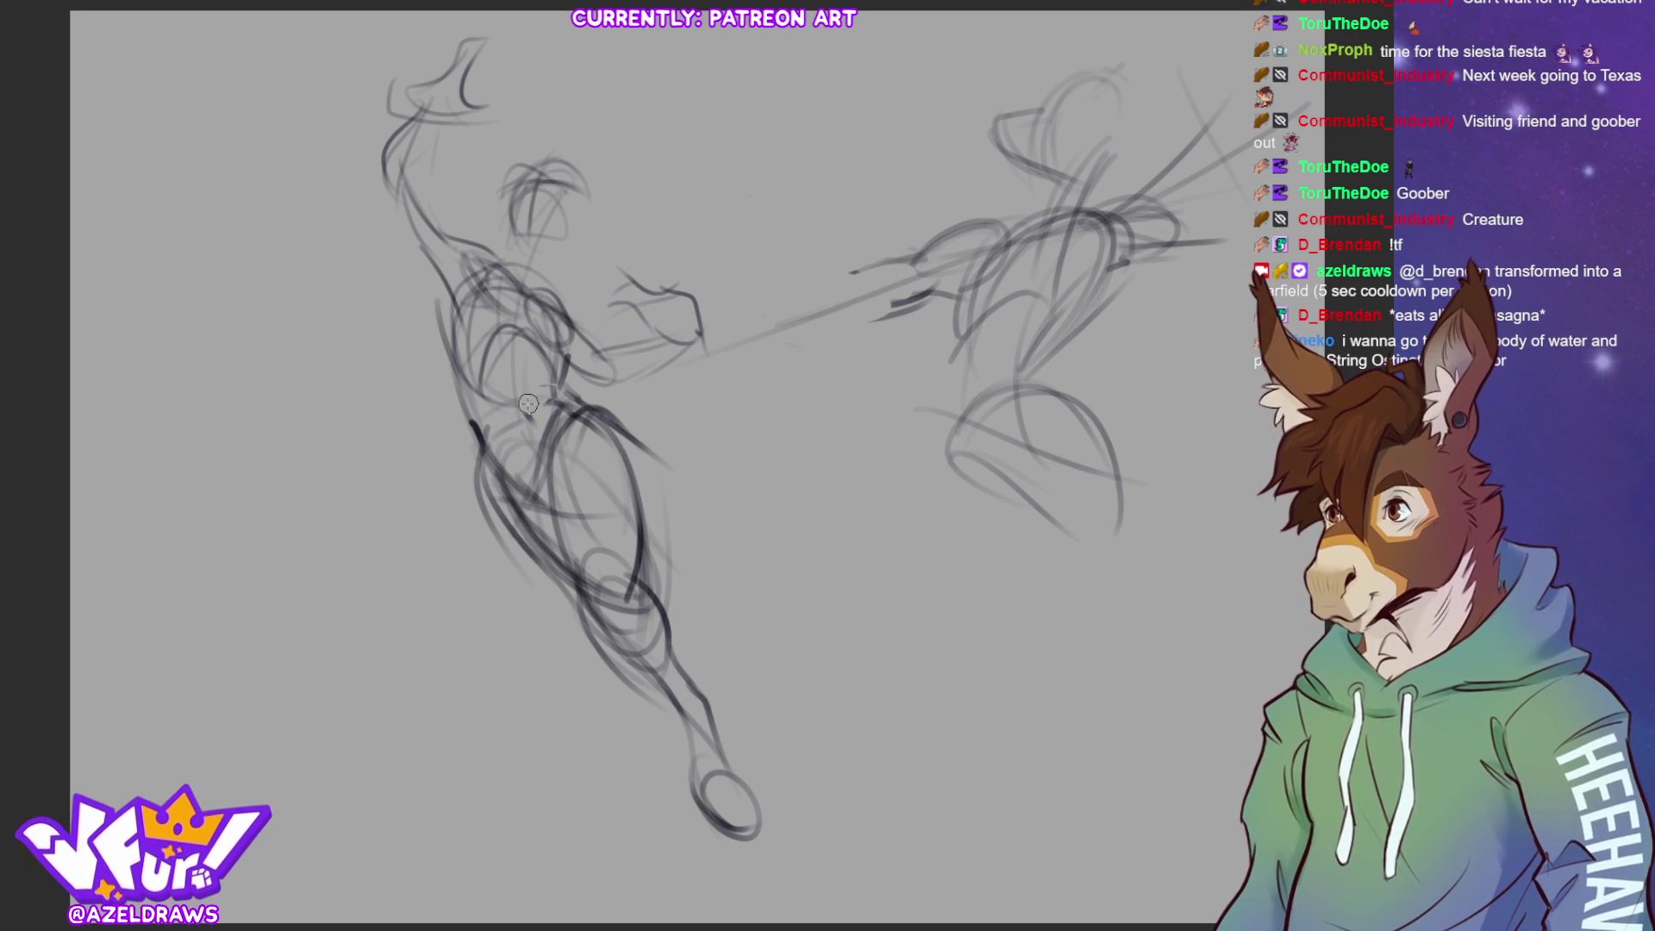
pyautogui.press('b')
pyautogui.moveTo(507, 403); pyautogui.dragTo(502, 441)
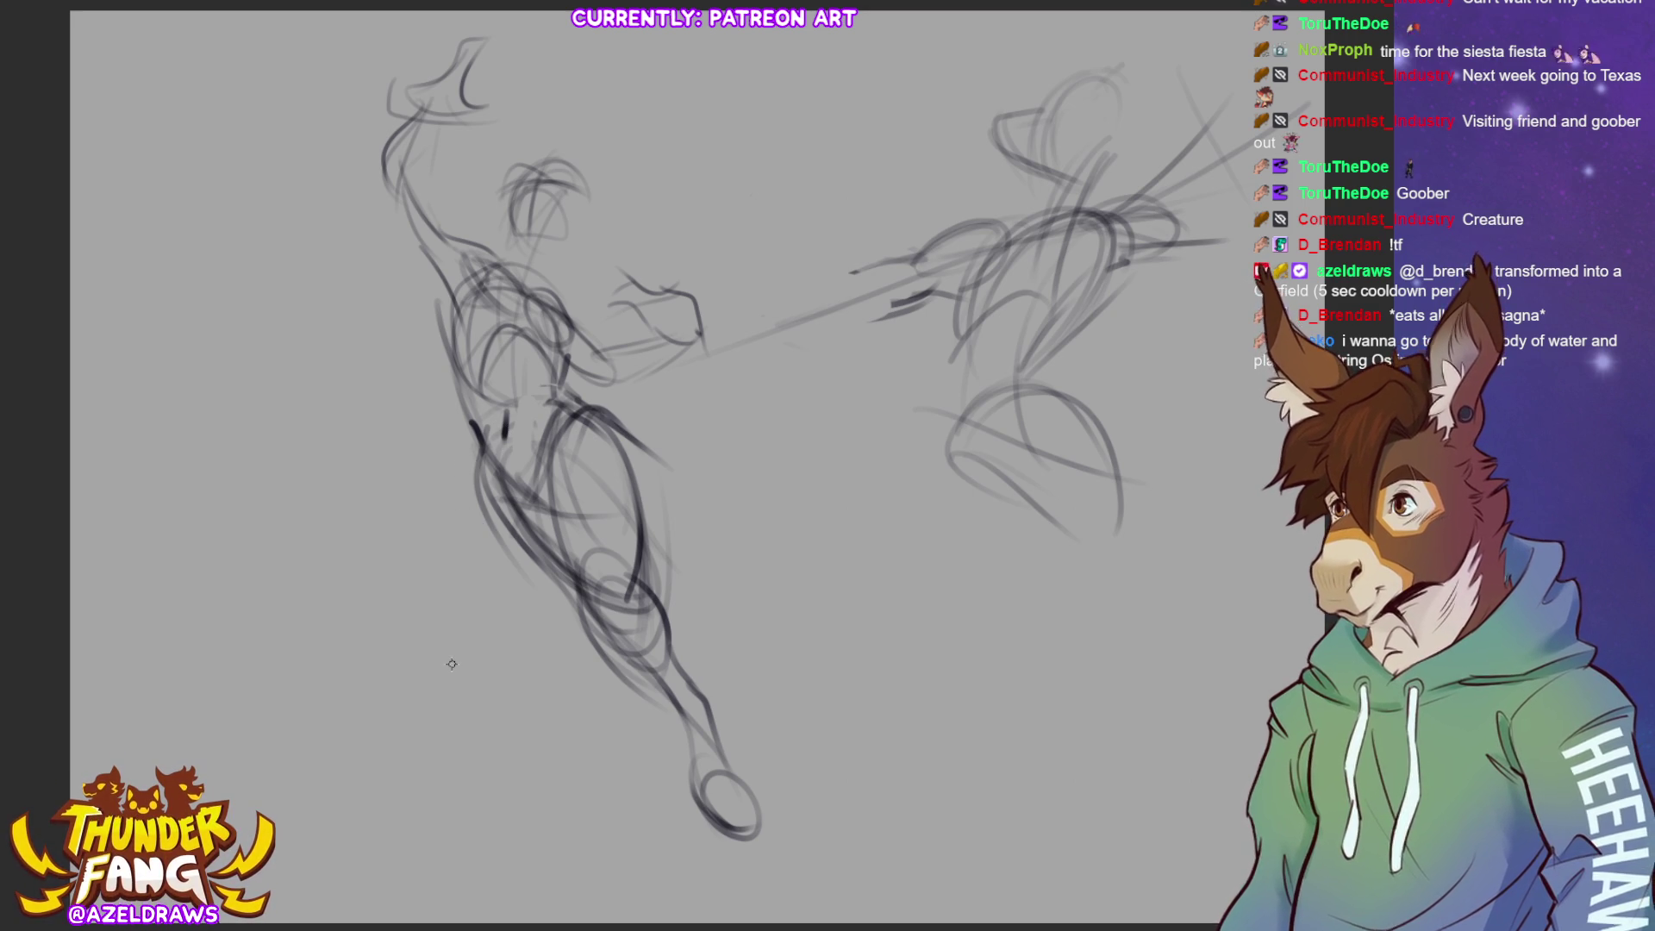
pyautogui.hotkey('ctrl', 'z')
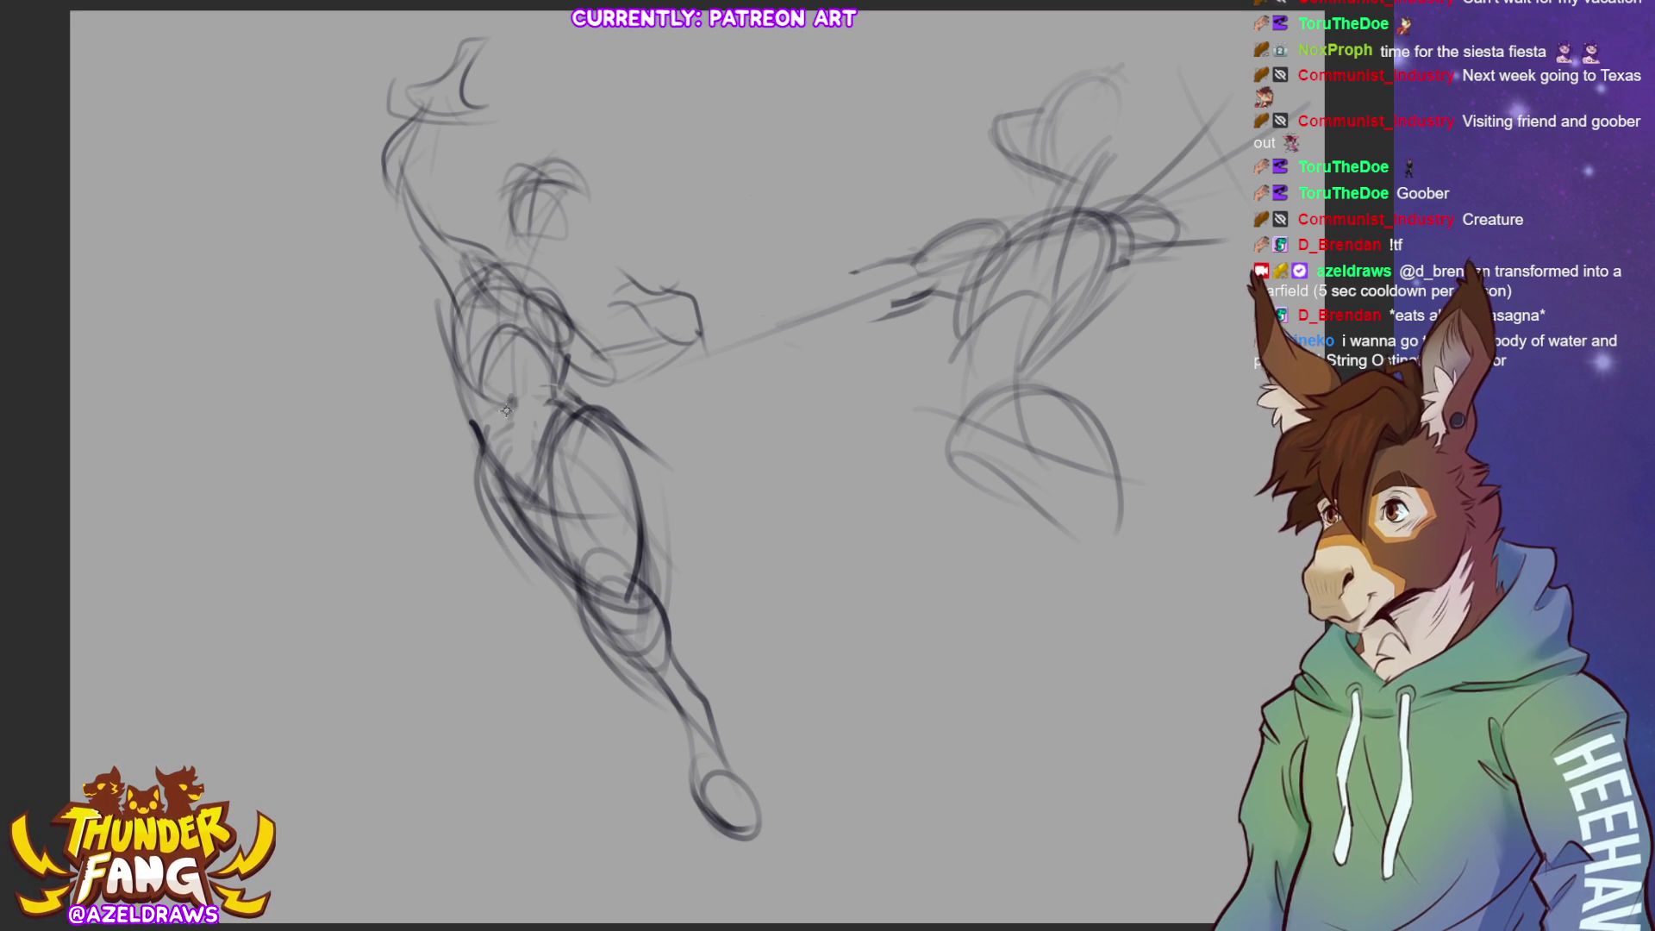
pyautogui.moveTo(475, 403); pyautogui.dragTo(487, 491)
pyautogui.moveTo(450, 372); pyautogui.dragTo(487, 504)
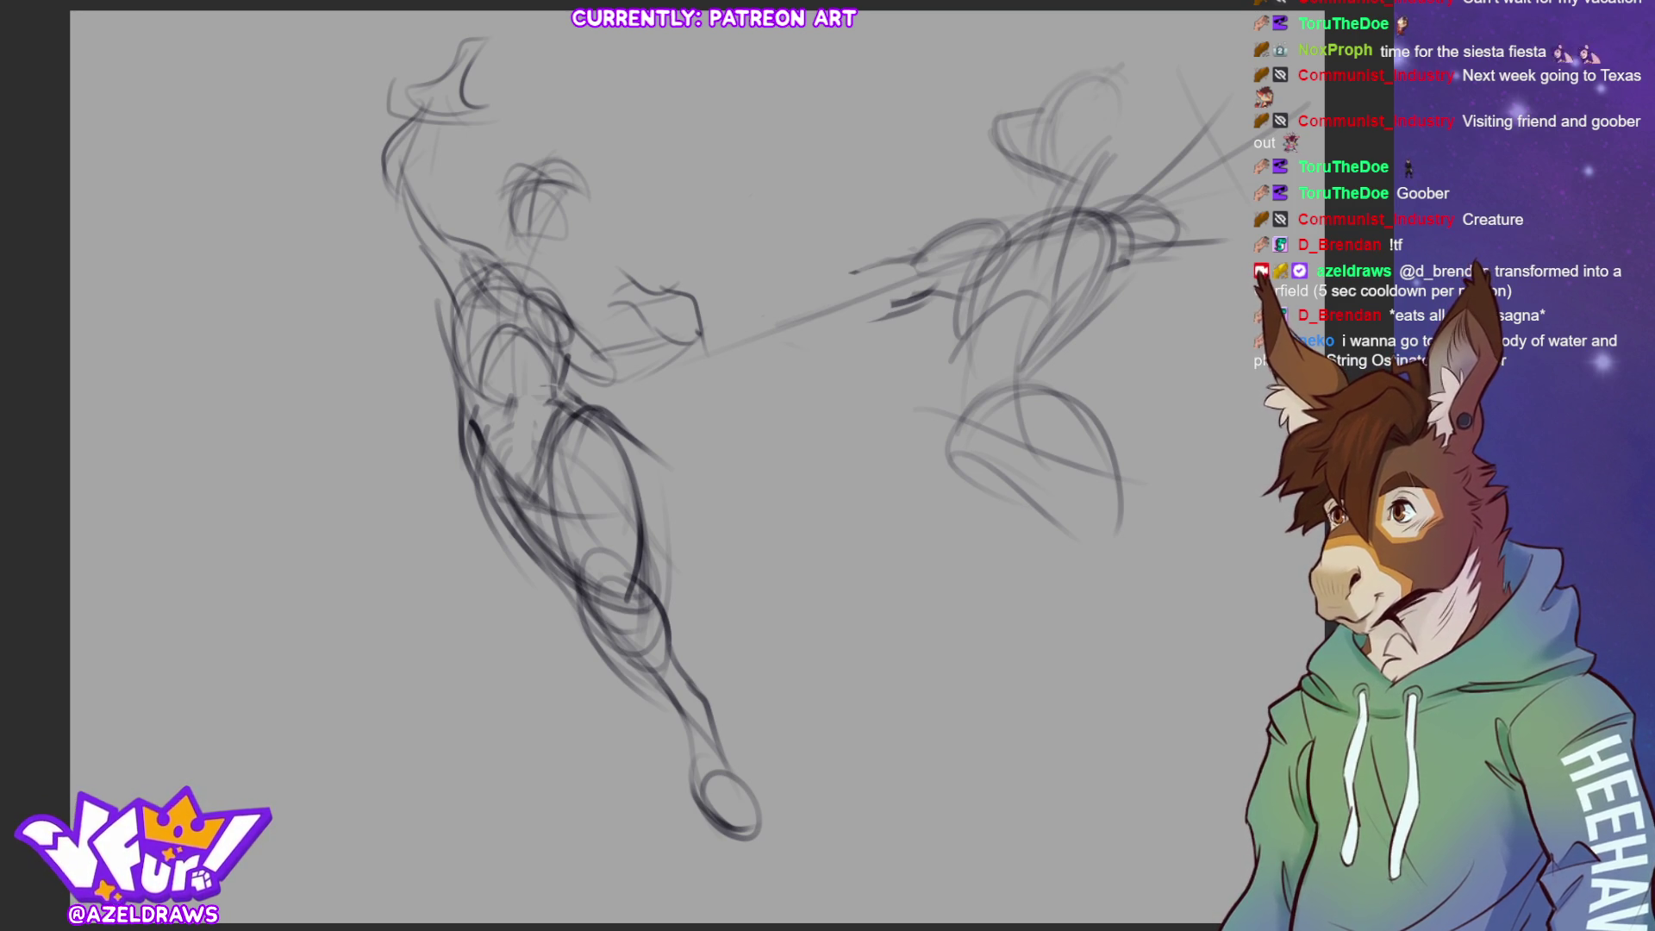
# Sketch strokes along the left figure's torso and leg, undoing one misplaced stroke
pyautogui.moveTo(485, 448)
pyautogui.mouseDown()
pyautogui.moveTo(487, 552)
pyautogui.moveTo(543, 624)
pyautogui.moveTo(590, 633)
pyautogui.moveTo(533, 642)
pyautogui.mouseUp()
pyautogui.moveTo(552, 555); pyautogui.dragTo(528, 638)
pyautogui.moveTo(548, 515); pyautogui.dragTo(536, 603)
pyautogui.moveTo(475, 418); pyautogui.dragTo(481, 650)
pyautogui.moveTo(467, 430)
pyautogui.mouseDown()
pyautogui.moveTo(489, 636)
pyautogui.moveTo(527, 653)
pyautogui.moveTo(536, 538)
pyautogui.moveTo(500, 604)
pyautogui.mouseUp()
pyautogui.hotkey('ctrl', 'z')
pyautogui.hotkey('ctrl', 'z')
pyautogui.hotkey('ctrl', 'z')
pyautogui.hotkey('ctrl', 'z')
pyautogui.hotkey('ctrl', 'z')
pyautogui.hotkey('ctrl', 'z')
pyautogui.hotkey('ctrl', 'z')
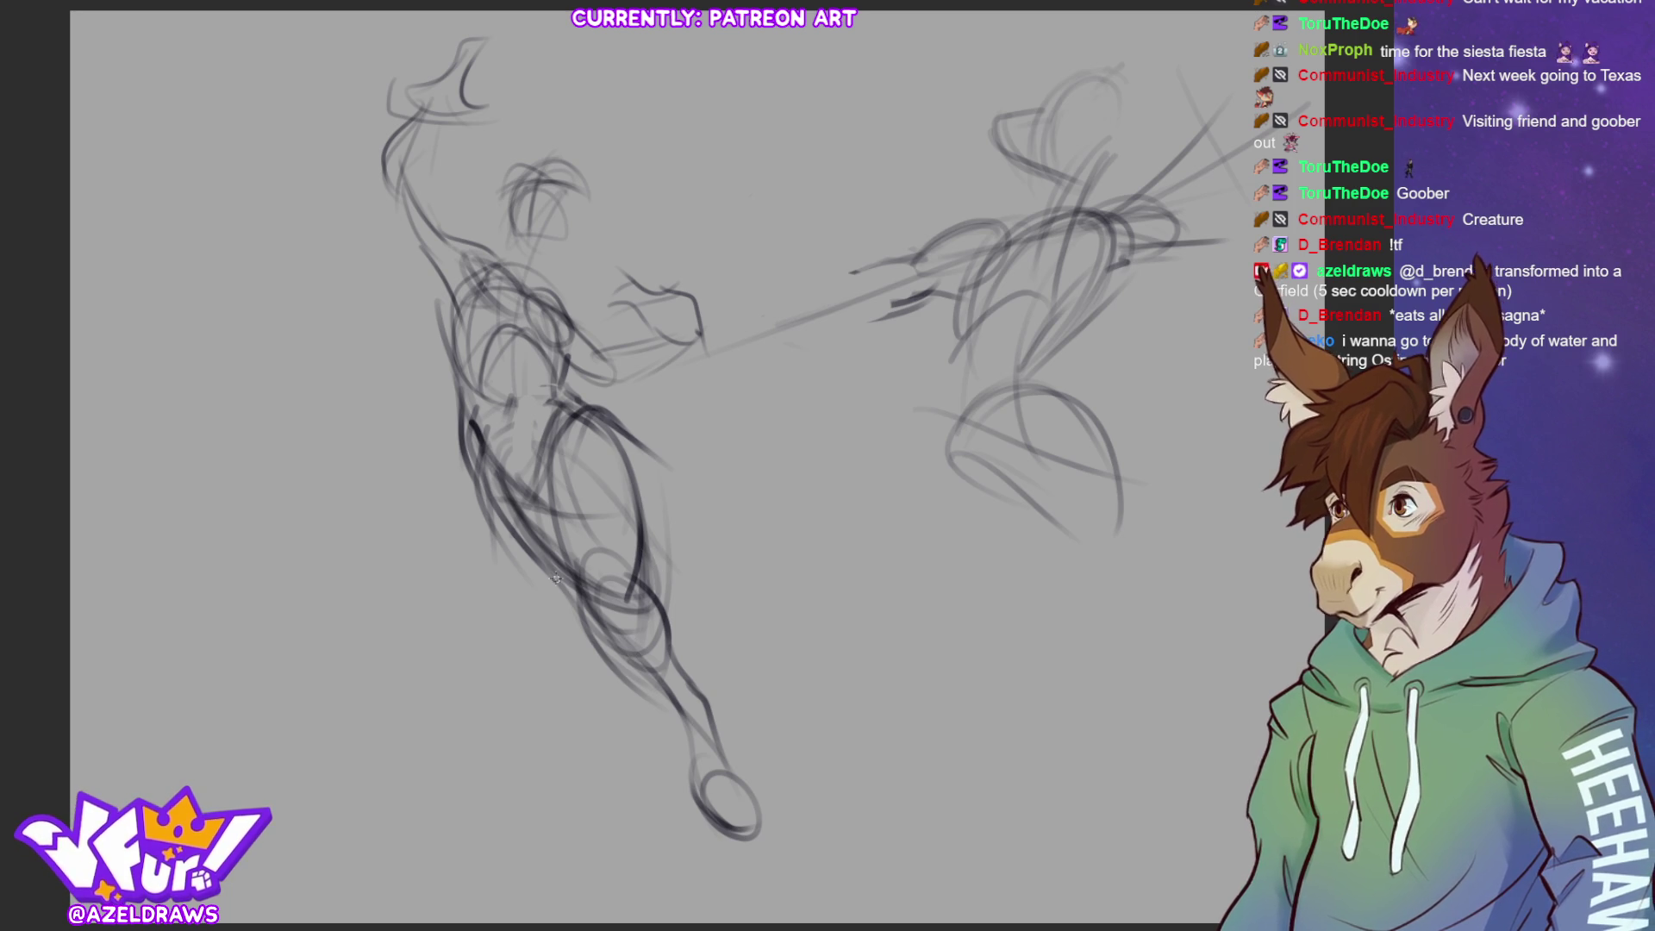
# Refine the left side contour and darken the torso and hip shapes
pyautogui.moveTo(472, 449)
pyautogui.mouseDown()
pyautogui.moveTo(527, 579)
pyautogui.moveTo(584, 613)
pyautogui.mouseUp()
pyautogui.moveTo(470, 420); pyautogui.dragTo(487, 539)
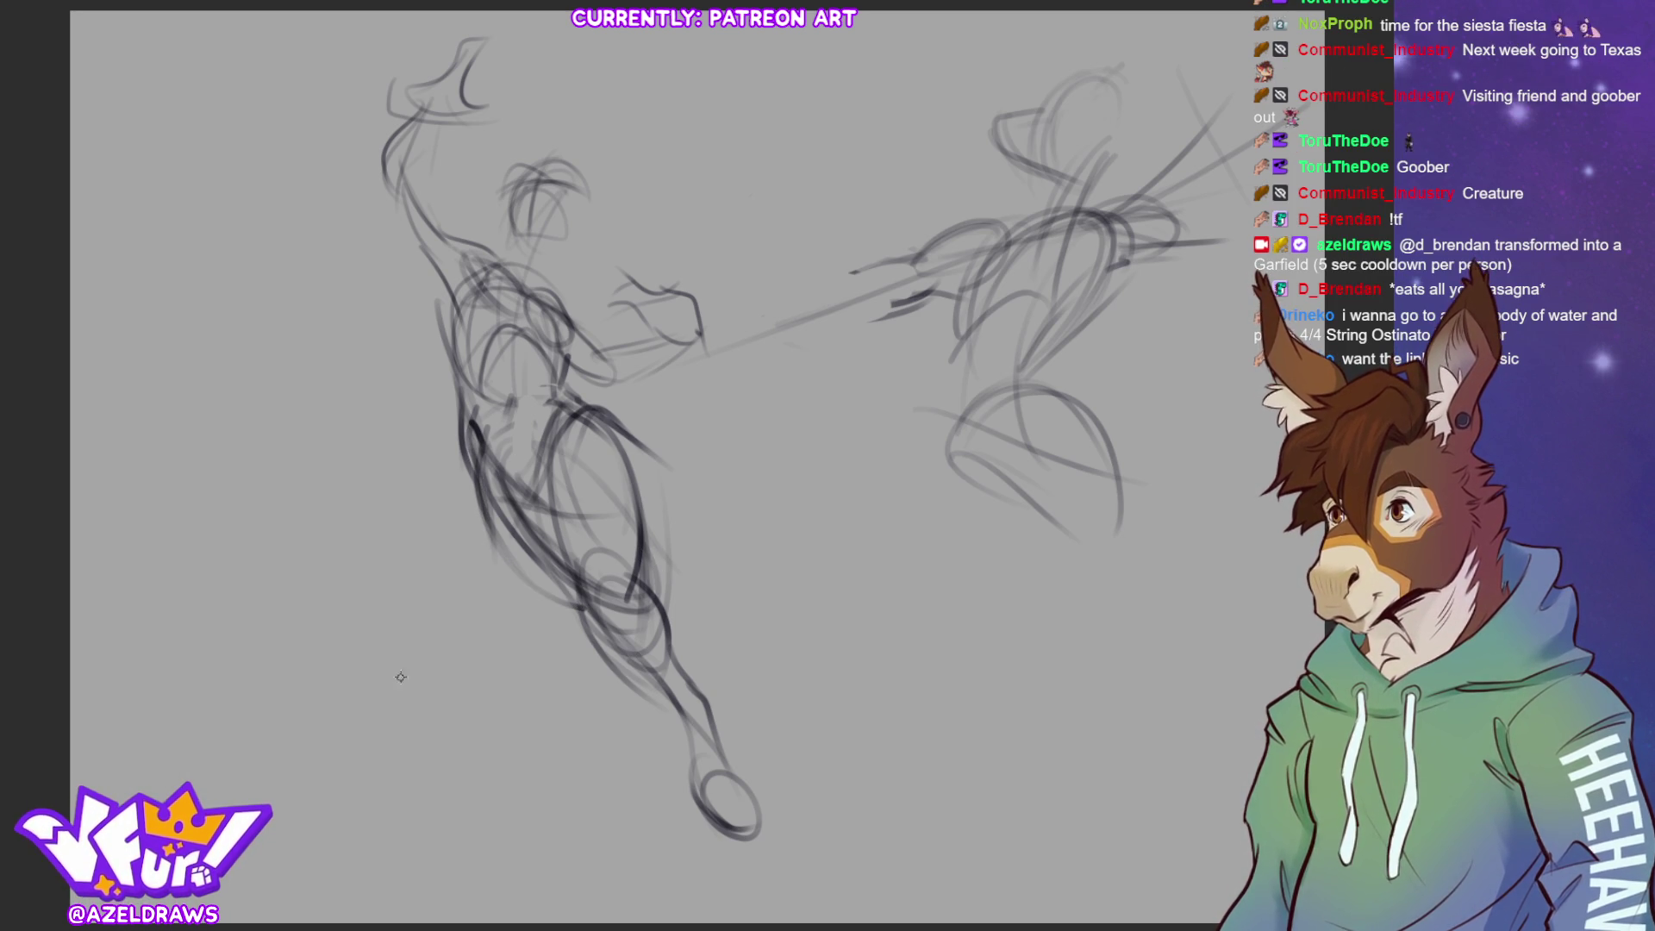
pyautogui.moveTo(473, 433); pyautogui.dragTo(515, 605)
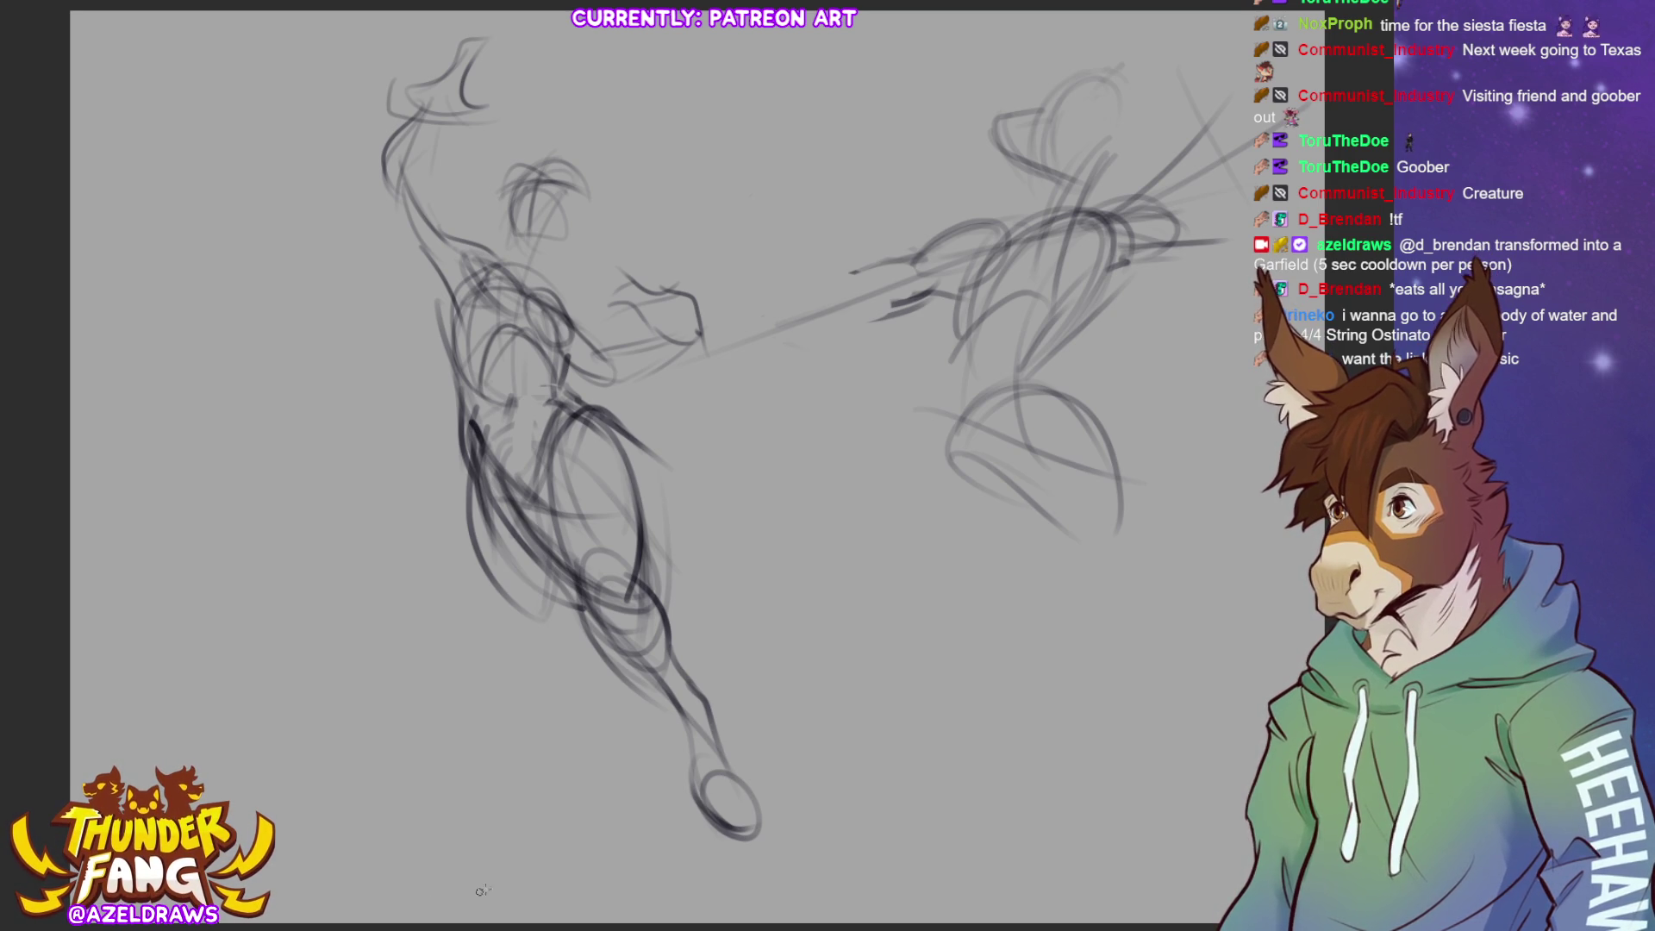
pyautogui.moveTo(530, 594)
pyautogui.mouseDown()
pyautogui.moveTo(668, 689)
pyautogui.moveTo(681, 732)
pyautogui.moveTo(538, 596)
pyautogui.moveTo(639, 677)
pyautogui.mouseUp()
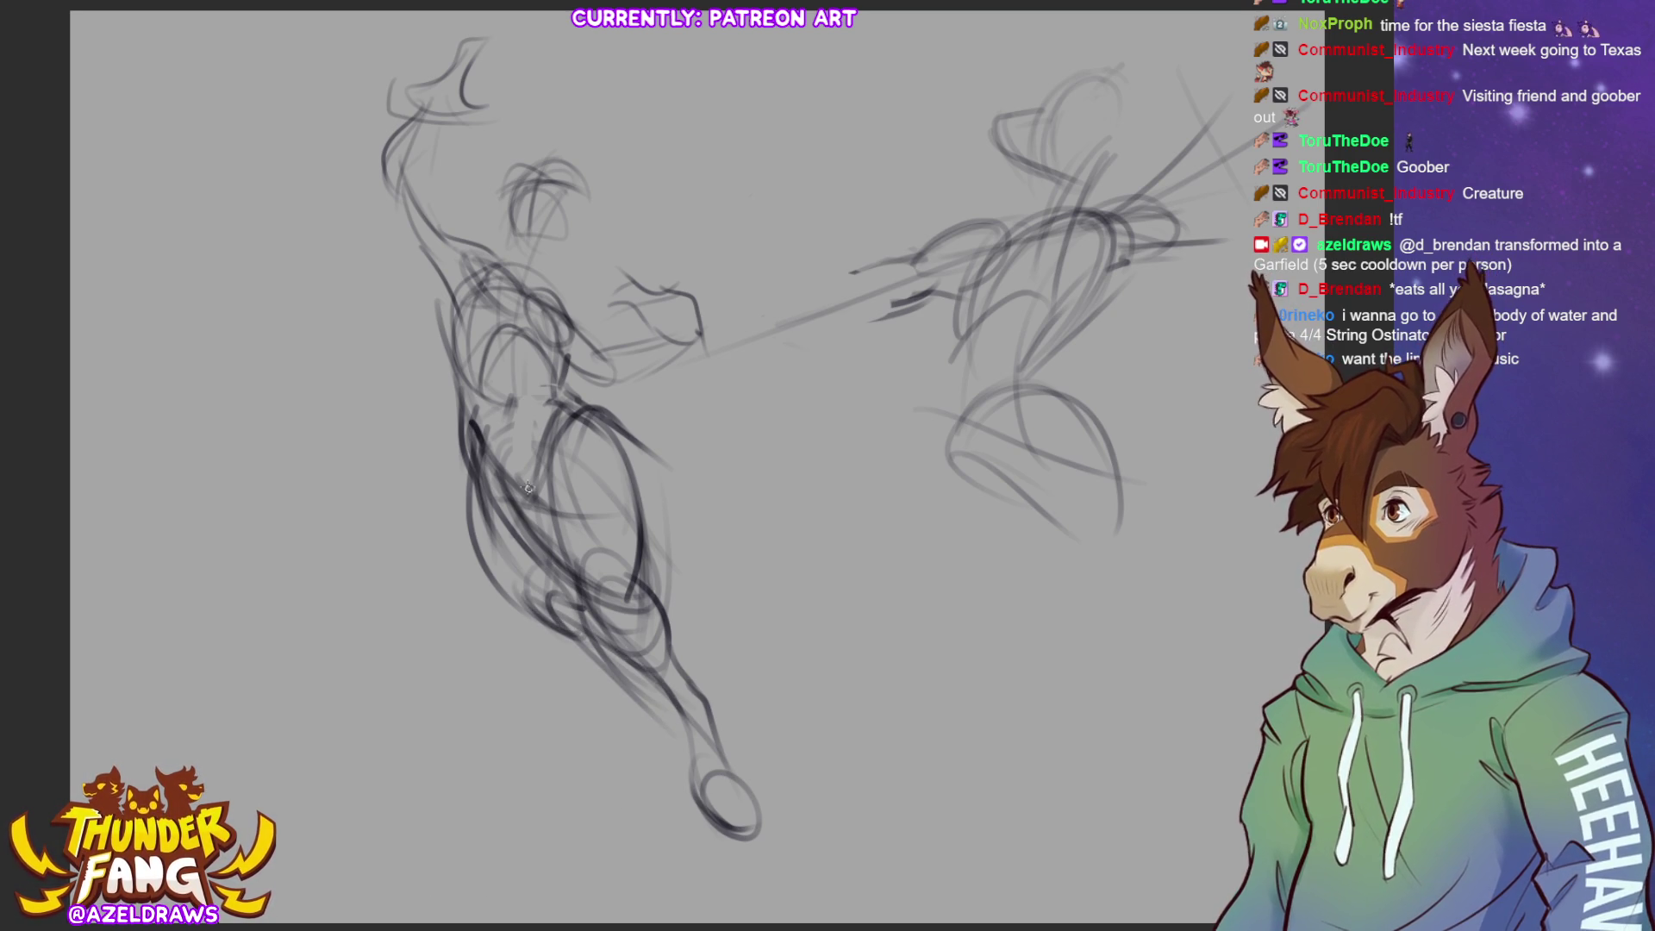
pyautogui.moveTo(528, 486)
pyautogui.mouseDown()
pyautogui.moveTo(590, 600)
pyautogui.moveTo(558, 543)
pyautogui.mouseUp()
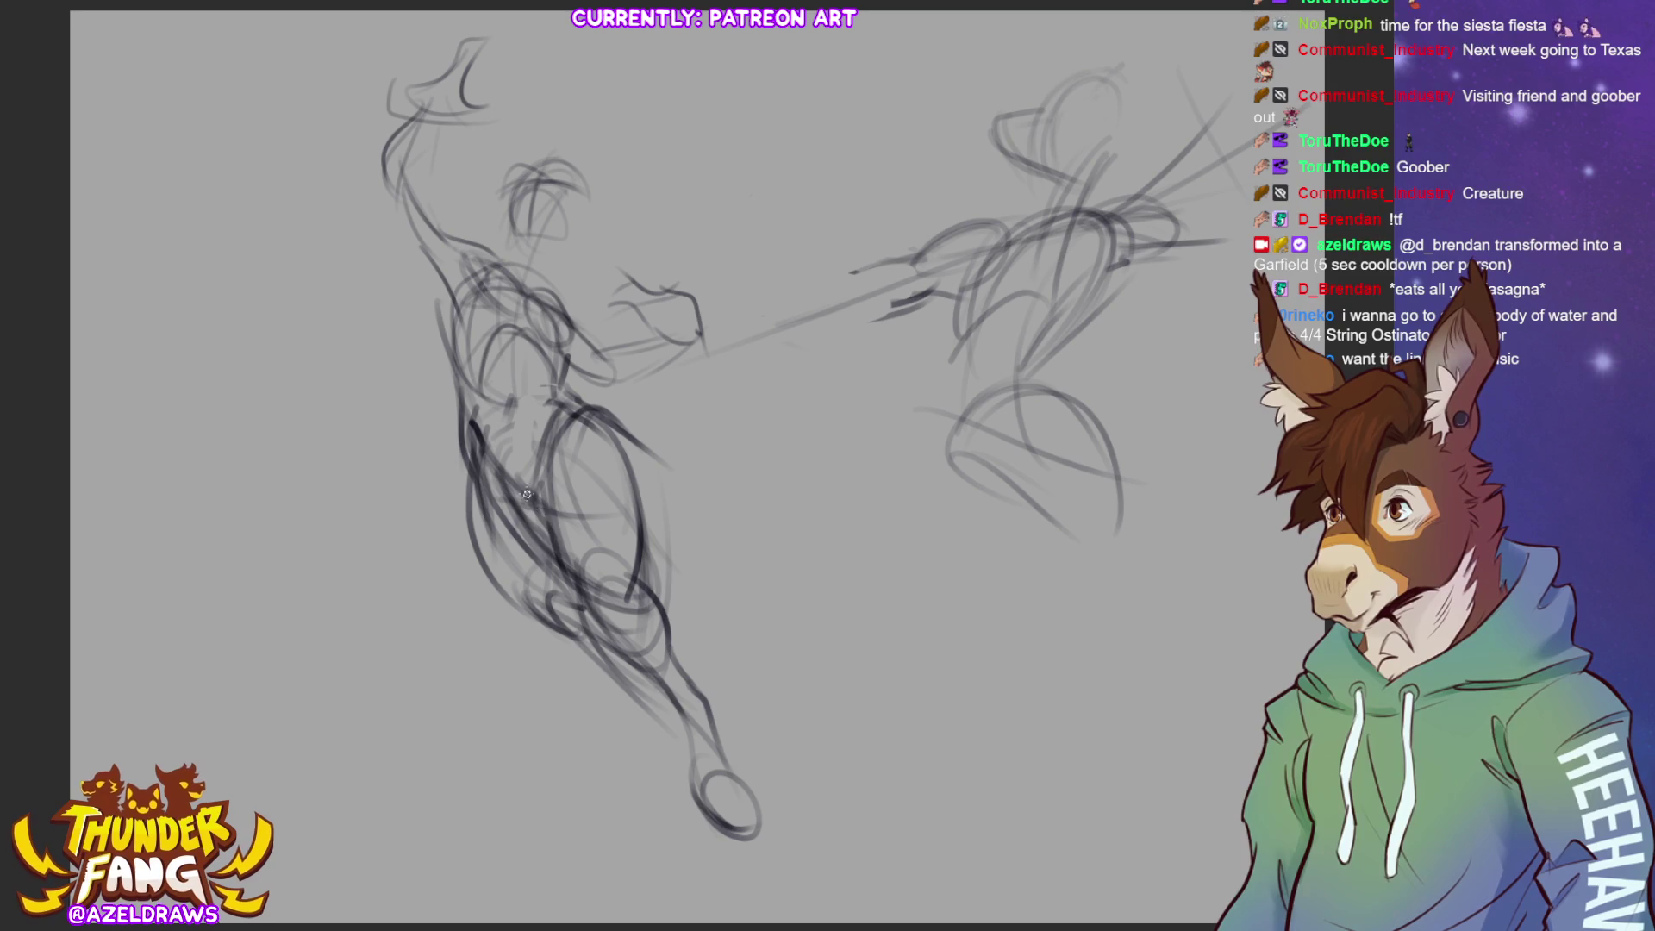
pyautogui.moveTo(498, 472)
pyautogui.mouseDown()
pyautogui.moveTo(543, 502)
pyautogui.moveTo(564, 567)
pyautogui.mouseUp()
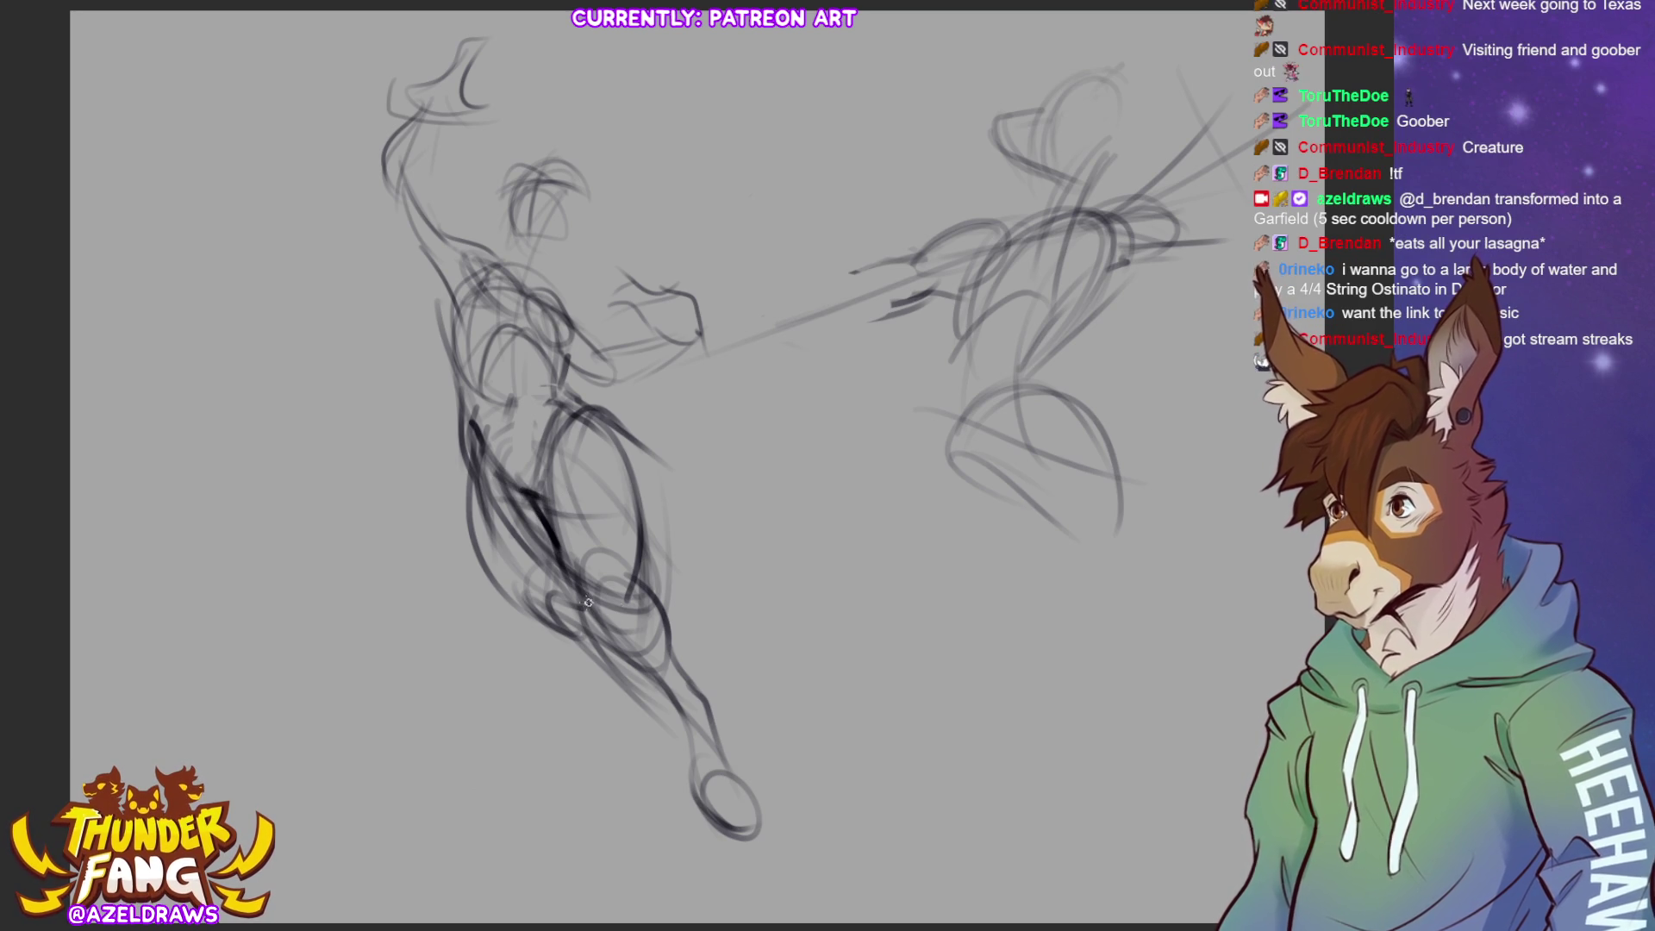
pyautogui.moveTo(474, 444); pyautogui.dragTo(479, 562)
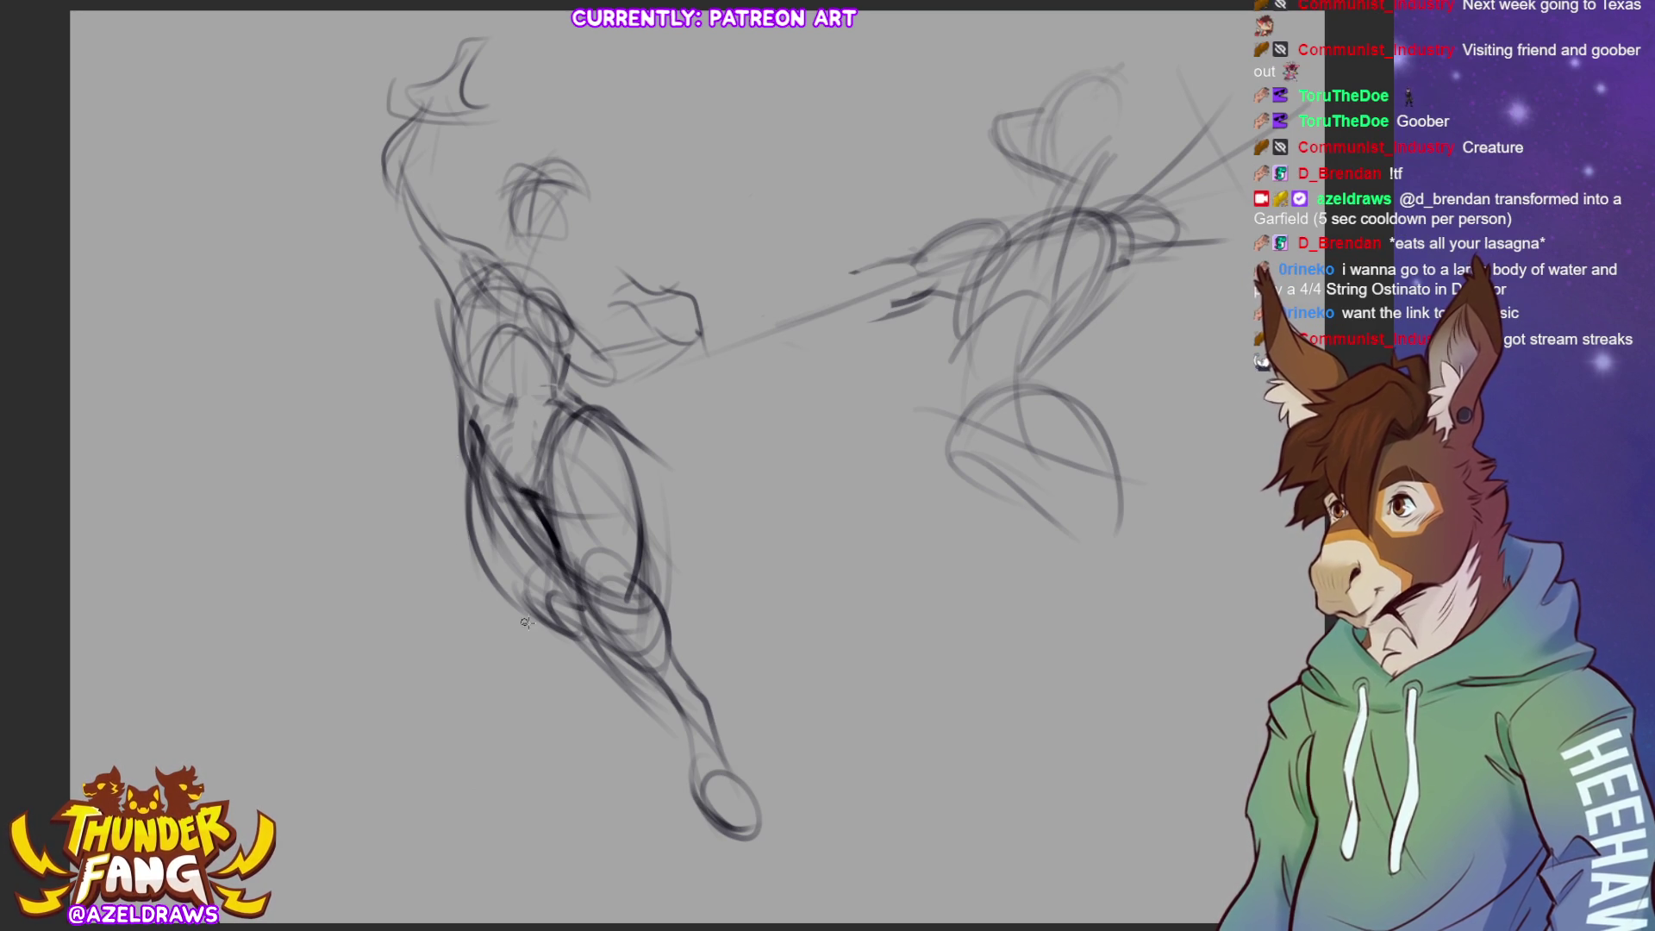
# Try several lines down the lower leg, undo them, and redraw one clean leg line
pyautogui.moveTo(594, 638); pyautogui.dragTo(638, 687)
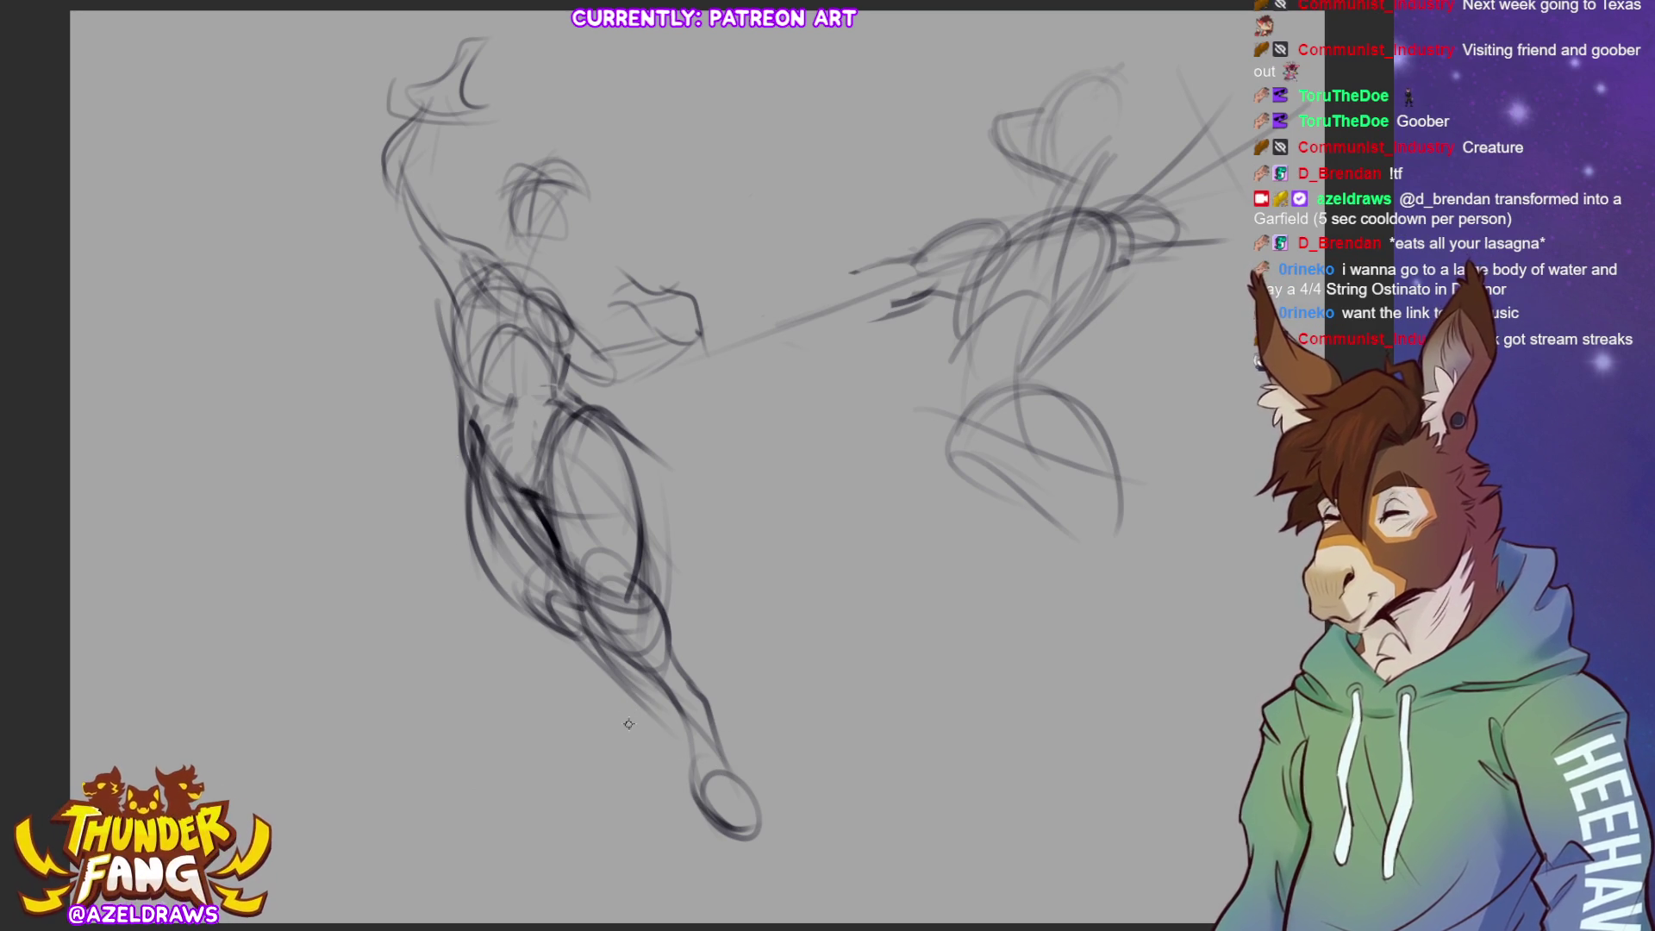
pyautogui.moveTo(665, 626); pyautogui.dragTo(694, 788)
pyautogui.moveTo(606, 646)
pyautogui.mouseDown()
pyautogui.moveTo(683, 801)
pyautogui.moveTo(628, 684)
pyautogui.moveTo(657, 778)
pyautogui.mouseUp()
pyautogui.hotkey('ctrl', 'z')
pyautogui.moveTo(648, 719); pyautogui.dragTo(683, 829)
pyautogui.hotkey('ctrl', 'z')
pyautogui.hotkey('ctrl', 'z')
pyautogui.hotkey('ctrl', 'z')
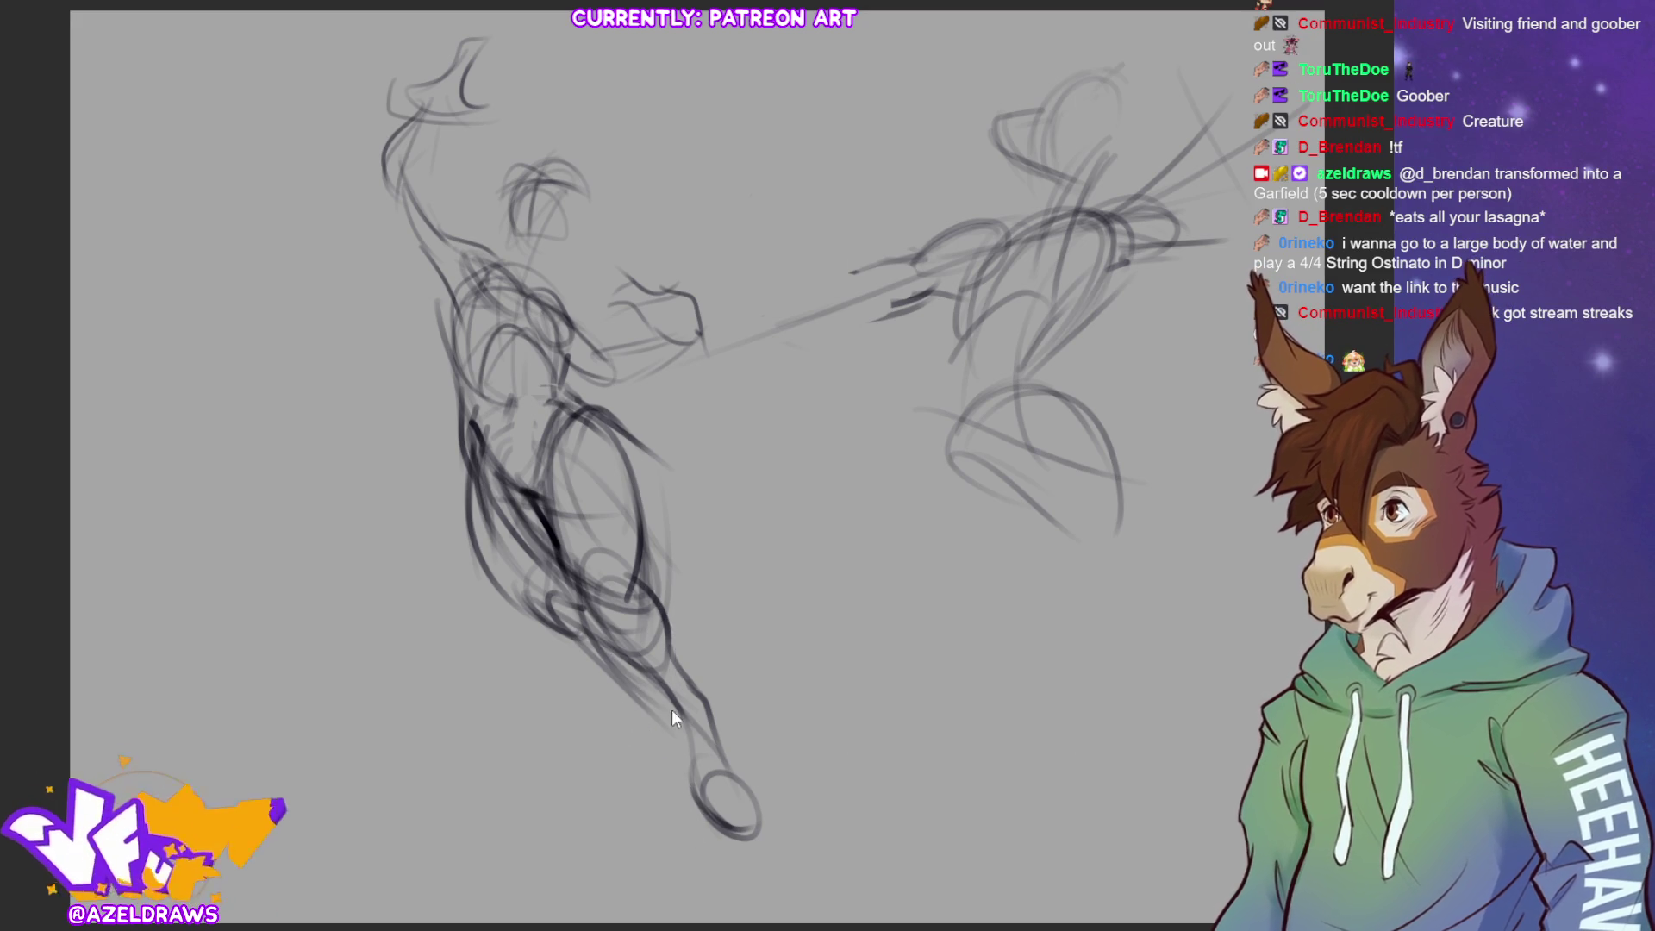
pyautogui.moveTo(615, 647)
pyautogui.mouseDown()
pyautogui.moveTo(627, 729)
pyautogui.moveTo(647, 660)
pyautogui.moveTo(613, 642)
pyautogui.moveTo(653, 770)
pyautogui.moveTo(657, 707)
pyautogui.mouseUp()
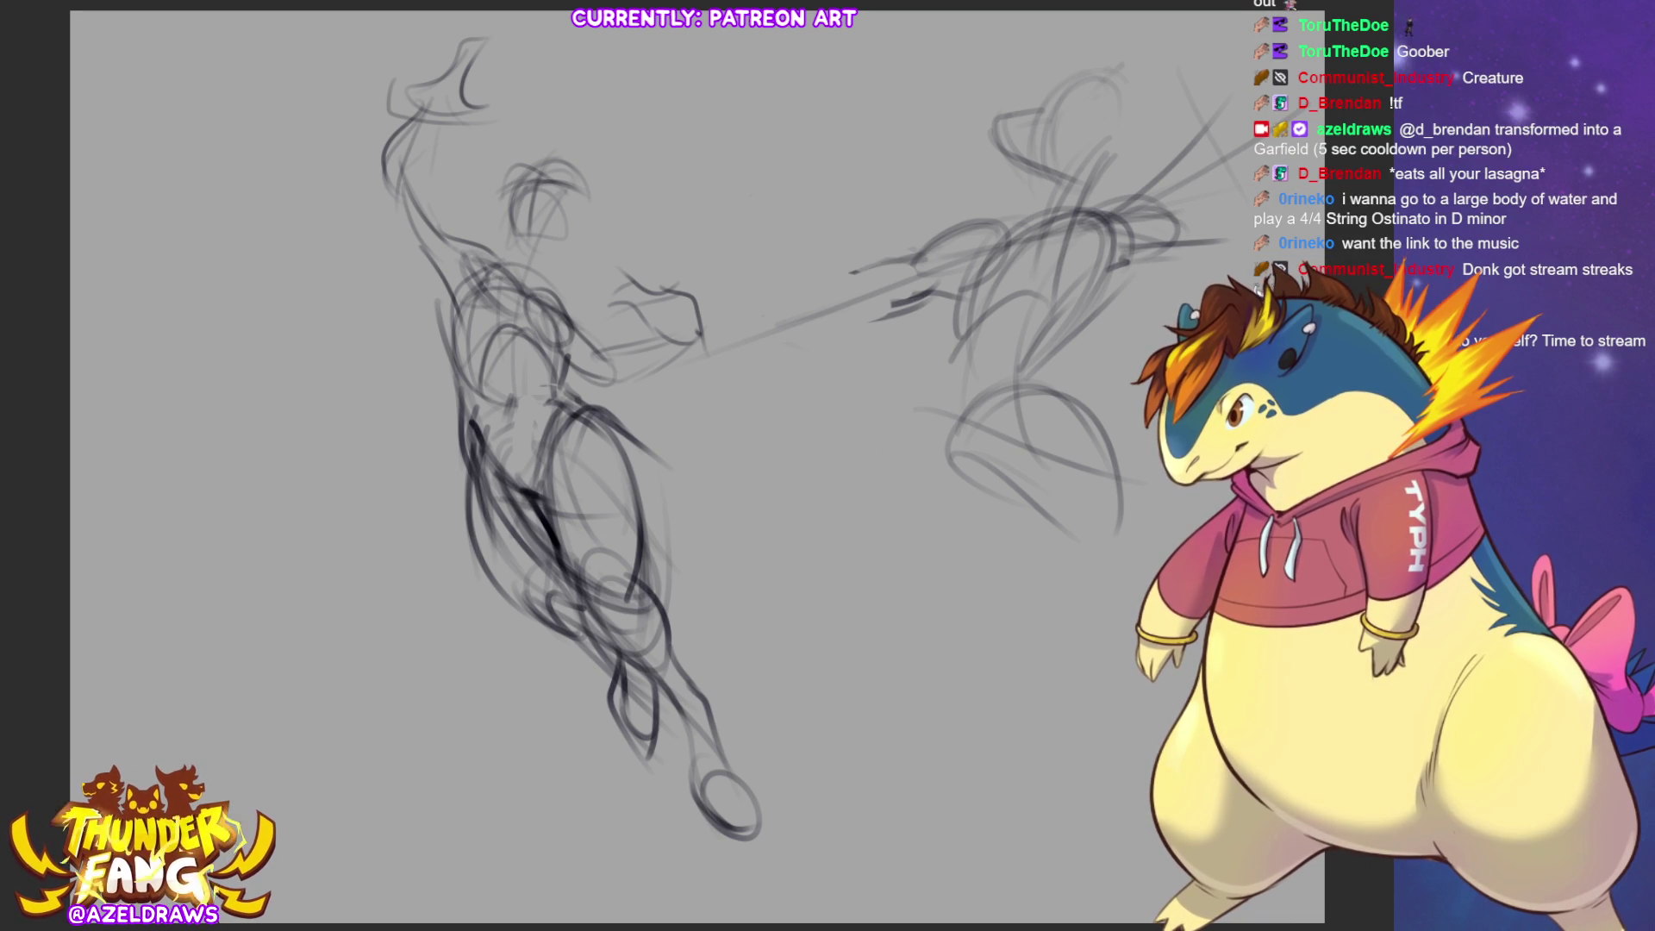
# Move the left sketch down-left and rotate it slightly counter-clockwise
pyautogui.hotkey('ctrl', 't')
pyautogui.moveTo(579, 491); pyautogui.dragTo(522, 554)
pyautogui.moveTo(860, 477); pyautogui.dragTo(880, 437)
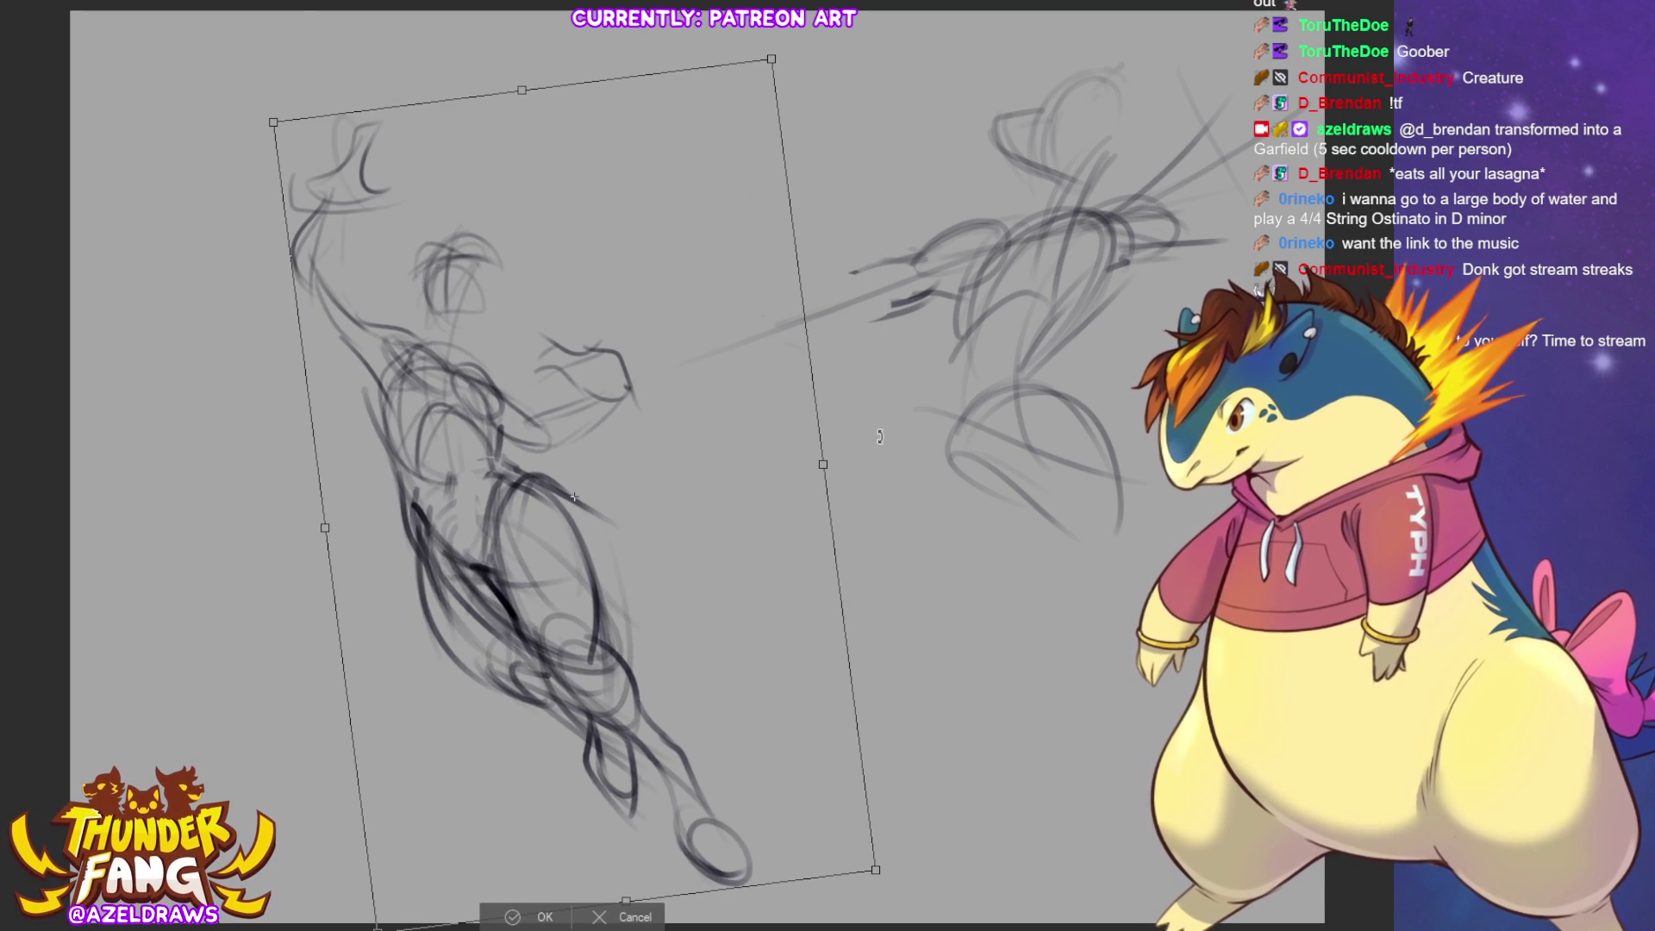
pyautogui.moveTo(534, 798); pyautogui.dragTo(494, 793)
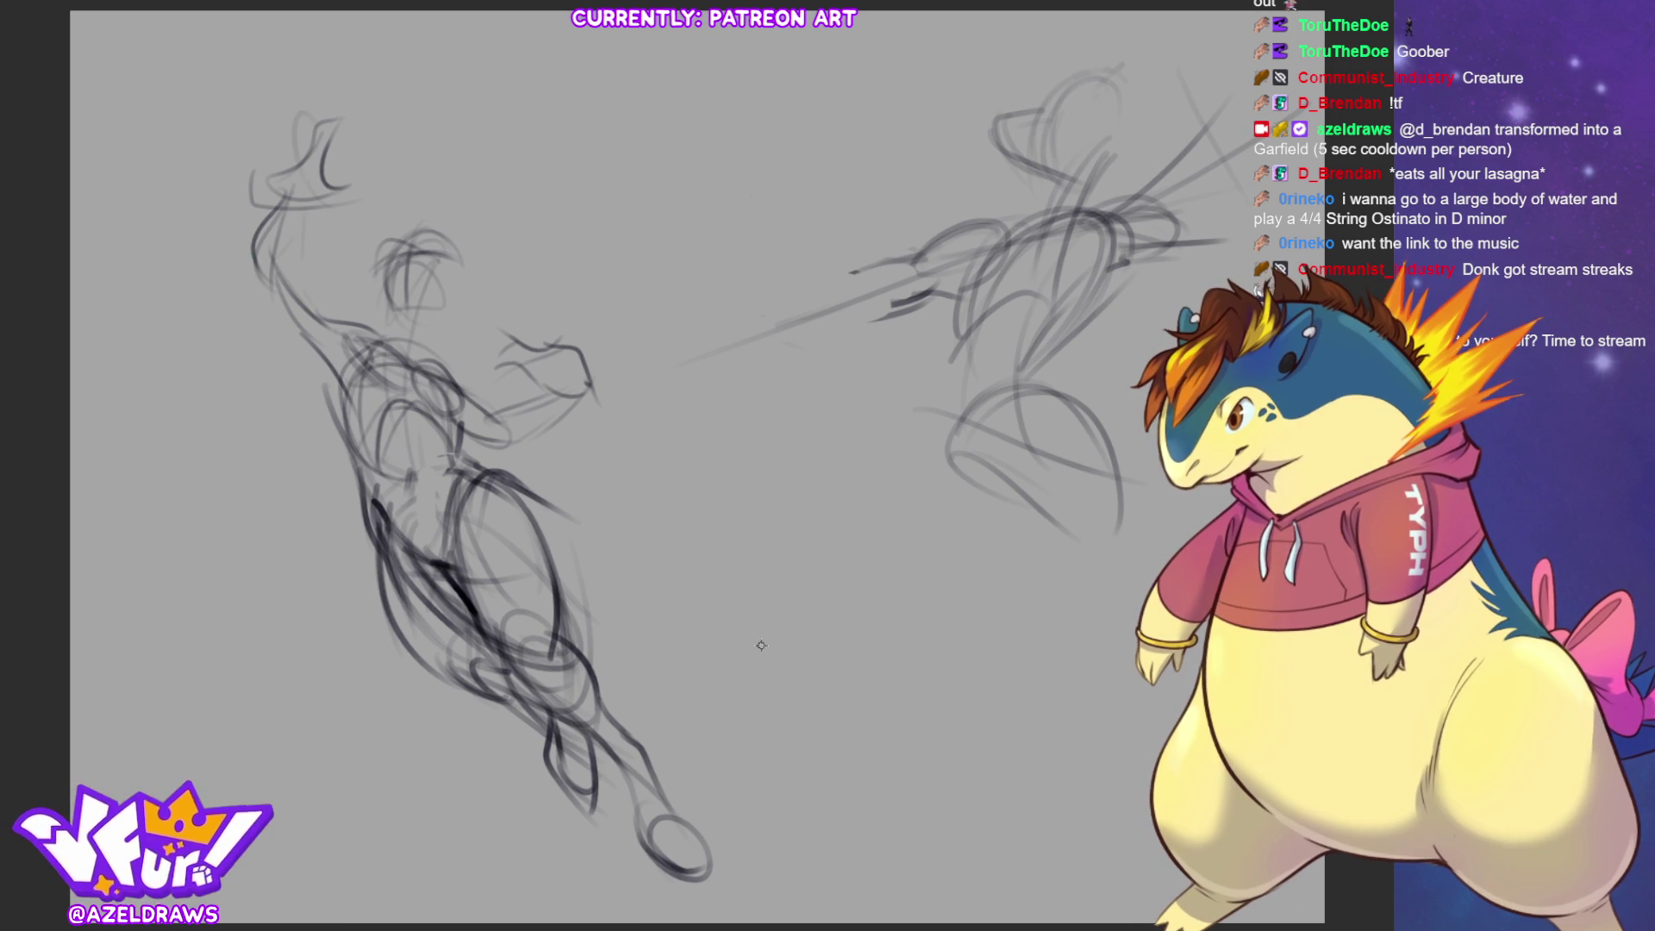
# Shift the left sketch back right, confirm the transform, and sketch an outstretched arm line
pyautogui.hotkey('ctrl', 't')
pyautogui.moveTo(538, 574); pyautogui.dragTo(669, 604)
pyautogui.click(620, 916)
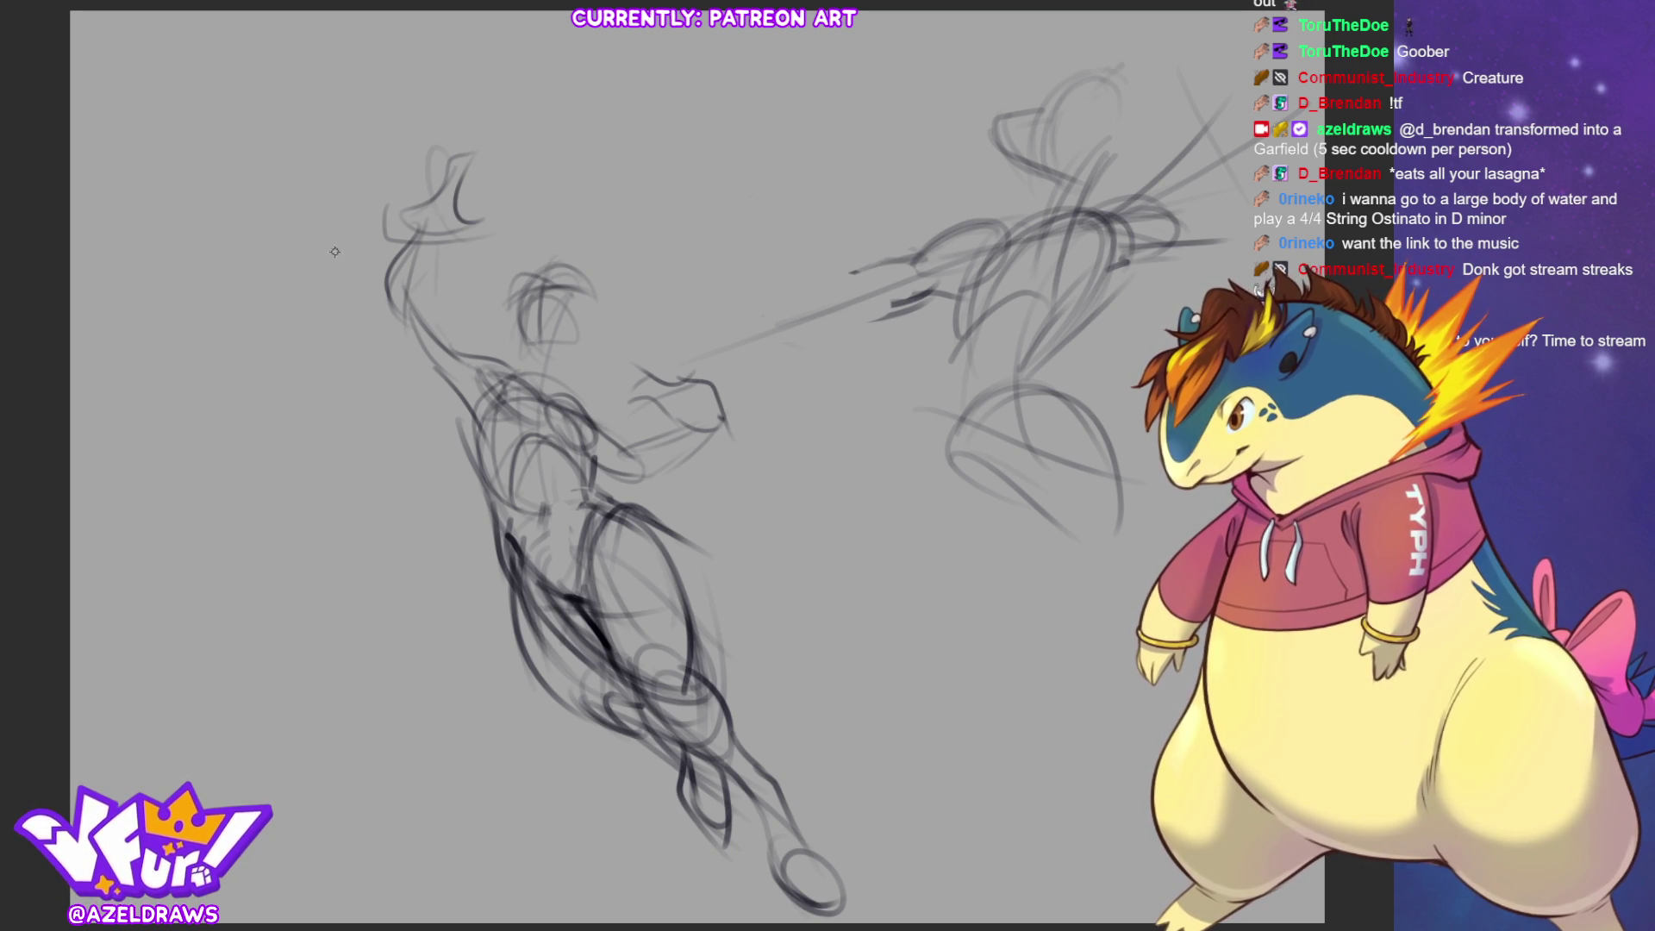
pyautogui.moveTo(623, 374); pyautogui.dragTo(760, 298)
# Redraw the arm stroke as a looping swirl around the arm
pyautogui.hotkey('ctrl', 'z')
pyautogui.moveTo(685, 370)
pyautogui.mouseDown()
pyautogui.moveTo(614, 328)
pyautogui.moveTo(777, 324)
pyautogui.moveTo(810, 259)
pyautogui.moveTo(762, 273)
pyautogui.moveTo(690, 259)
pyautogui.moveTo(623, 298)
pyautogui.mouseUp()
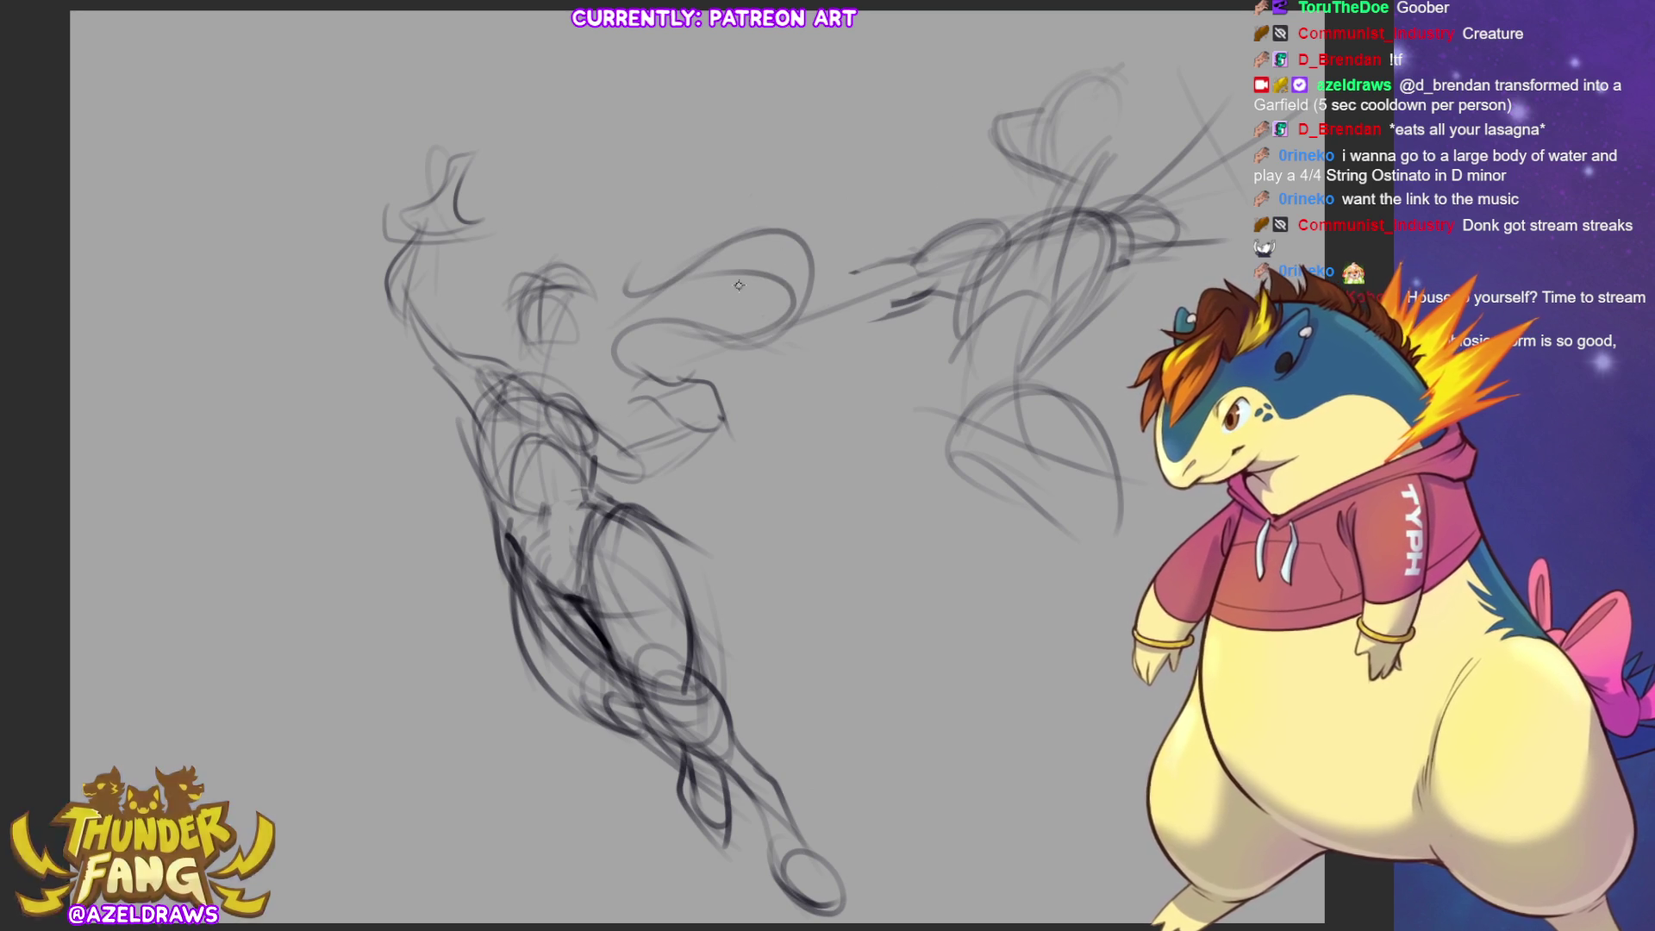
pyautogui.hotkey('ctrl', 'z')
pyautogui.hotkey('ctrl', 'z')
pyautogui.hotkey('ctrl', 'z')
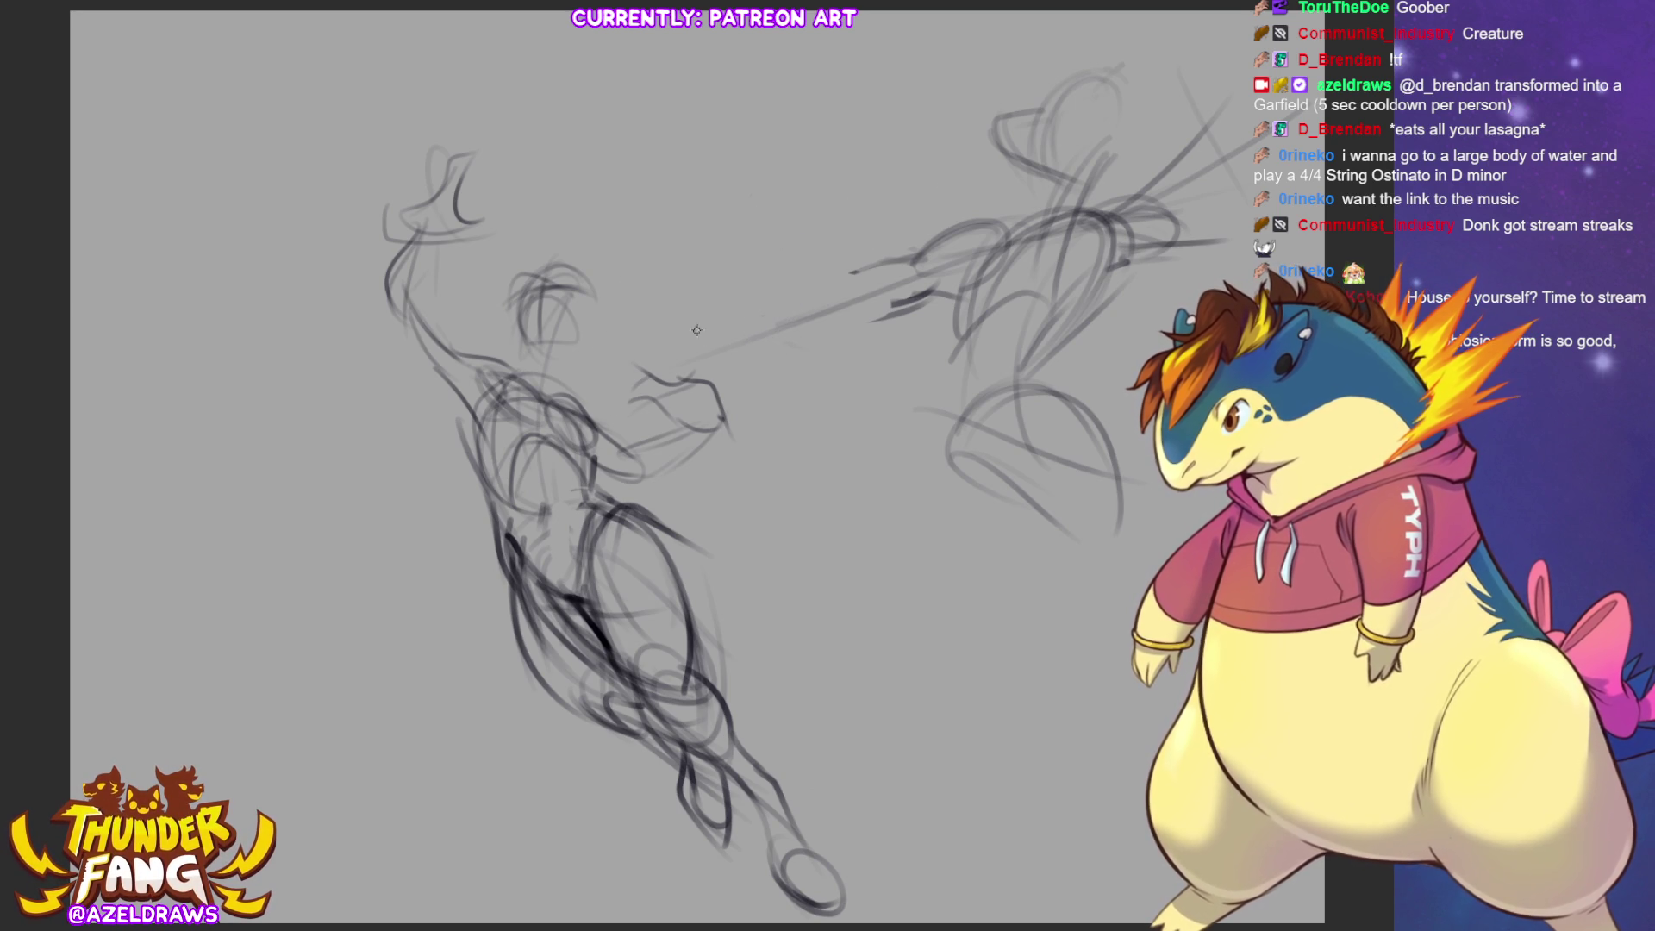
pyautogui.moveTo(739, 317)
pyautogui.mouseDown()
pyautogui.moveTo(636, 366)
pyautogui.moveTo(858, 412)
pyautogui.moveTo(728, 450)
pyautogui.moveTo(752, 466)
pyautogui.moveTo(608, 444)
pyautogui.moveTo(719, 495)
pyautogui.mouseUp()
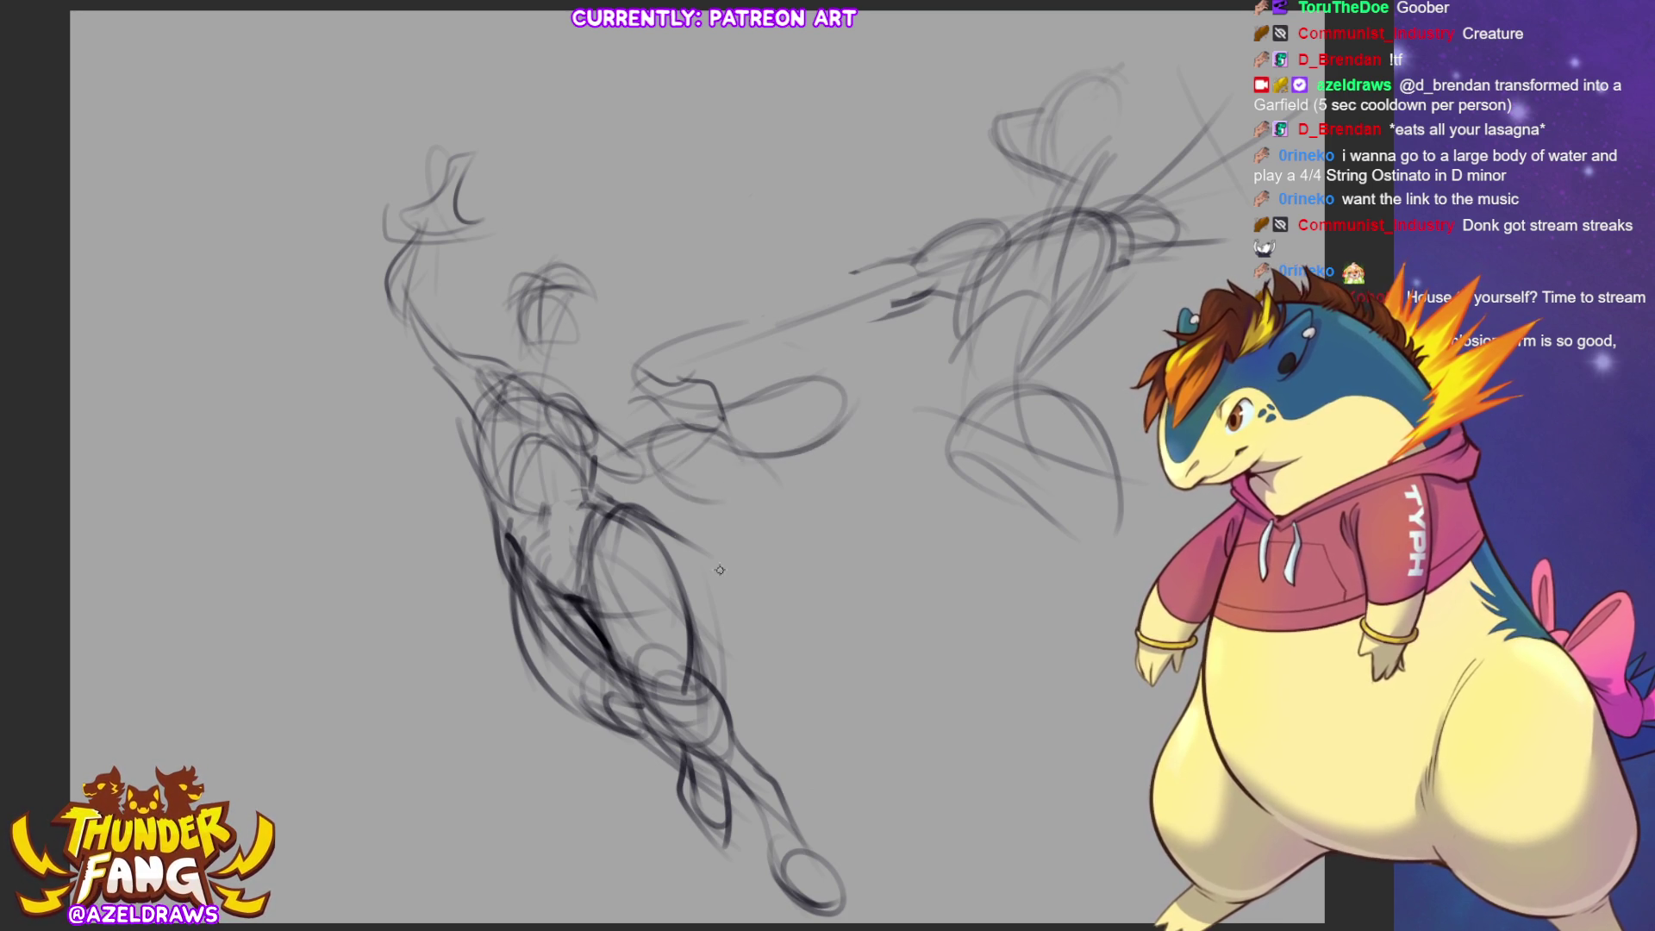
# Add a large curve above the arm with a darker loop and reinforced arm line
pyautogui.moveTo(651, 348)
pyautogui.mouseDown()
pyautogui.moveTo(739, 325)
pyautogui.moveTo(732, 280)
pyautogui.moveTo(595, 274)
pyautogui.moveTo(528, 221)
pyautogui.mouseUp()
pyautogui.hotkey('ctrl', 'z')
pyautogui.moveTo(530, 122)
pyautogui.mouseDown()
pyautogui.moveTo(569, 235)
pyautogui.moveTo(661, 259)
pyautogui.mouseUp()
pyautogui.moveTo(539, 206); pyautogui.dragTo(768, 226)
pyautogui.moveTo(664, 259)
pyautogui.mouseDown()
pyautogui.moveTo(786, 300)
pyautogui.moveTo(776, 315)
pyautogui.mouseUp()
pyautogui.moveTo(625, 370)
pyautogui.mouseDown()
pyautogui.moveTo(667, 343)
pyautogui.moveTo(758, 331)
pyautogui.moveTo(780, 304)
pyautogui.mouseUp()
pyautogui.moveTo(628, 262)
pyautogui.mouseDown()
pyautogui.moveTo(656, 259)
pyautogui.moveTo(733, 332)
pyautogui.mouseUp()
pyautogui.moveTo(625, 340); pyautogui.dragTo(776, 306)
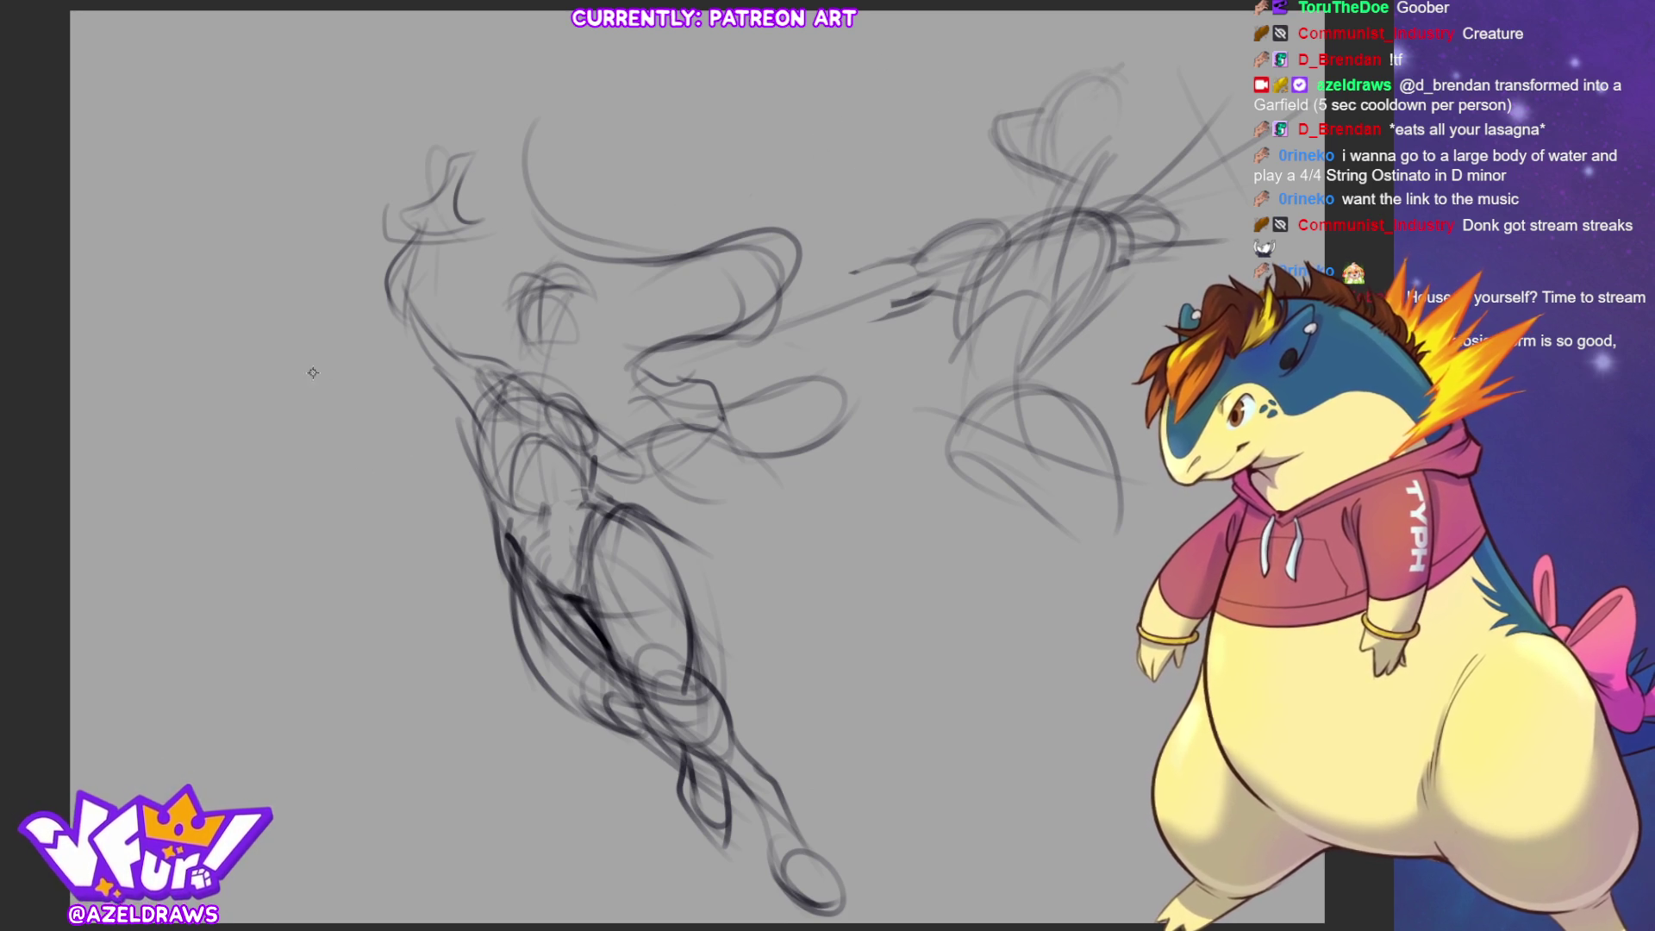
# Try arcs at the upper left, then draw the hand swirl and rounded head outline
pyautogui.moveTo(379, 241)
pyautogui.mouseDown()
pyautogui.moveTo(517, 155)
pyautogui.moveTo(450, 41)
pyautogui.mouseUp()
pyautogui.moveTo(360, 259)
pyautogui.mouseDown()
pyautogui.moveTo(551, 94)
pyautogui.moveTo(500, 154)
pyautogui.mouseUp()
pyautogui.moveTo(487, 45)
pyautogui.mouseDown()
pyautogui.moveTo(220, 306)
pyautogui.moveTo(465, 35)
pyautogui.moveTo(372, 90)
pyautogui.moveTo(450, 129)
pyautogui.mouseUp()
pyautogui.moveTo(328, 278)
pyautogui.mouseDown()
pyautogui.moveTo(222, 269)
pyautogui.moveTo(215, 377)
pyautogui.moveTo(269, 334)
pyautogui.mouseUp()
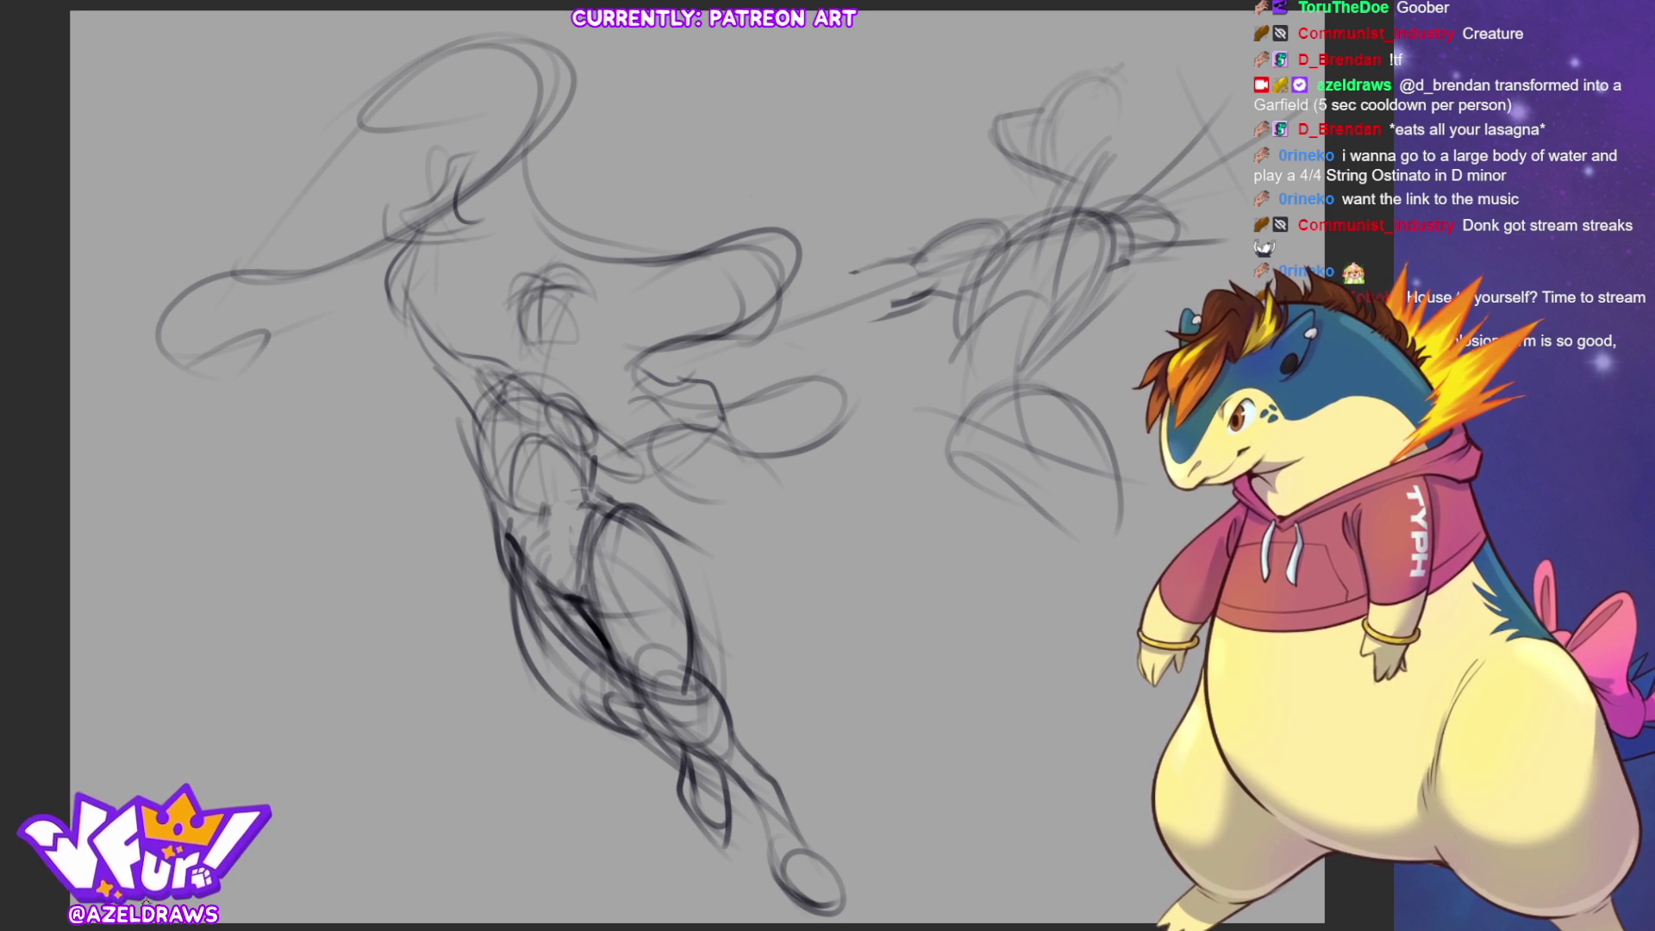
pyautogui.hotkey('ctrl', 'z')
pyautogui.hotkey('ctrl', 'z')
pyautogui.hotkey('ctrl', 'z')
pyautogui.hotkey('ctrl', 'z')
pyautogui.hotkey('ctrl', 'z')
pyautogui.hotkey('ctrl', 'z')
pyautogui.hotkey('ctrl', 'z')
pyautogui.hotkey('ctrl', 'z')
pyautogui.hotkey('ctrl', 'z')
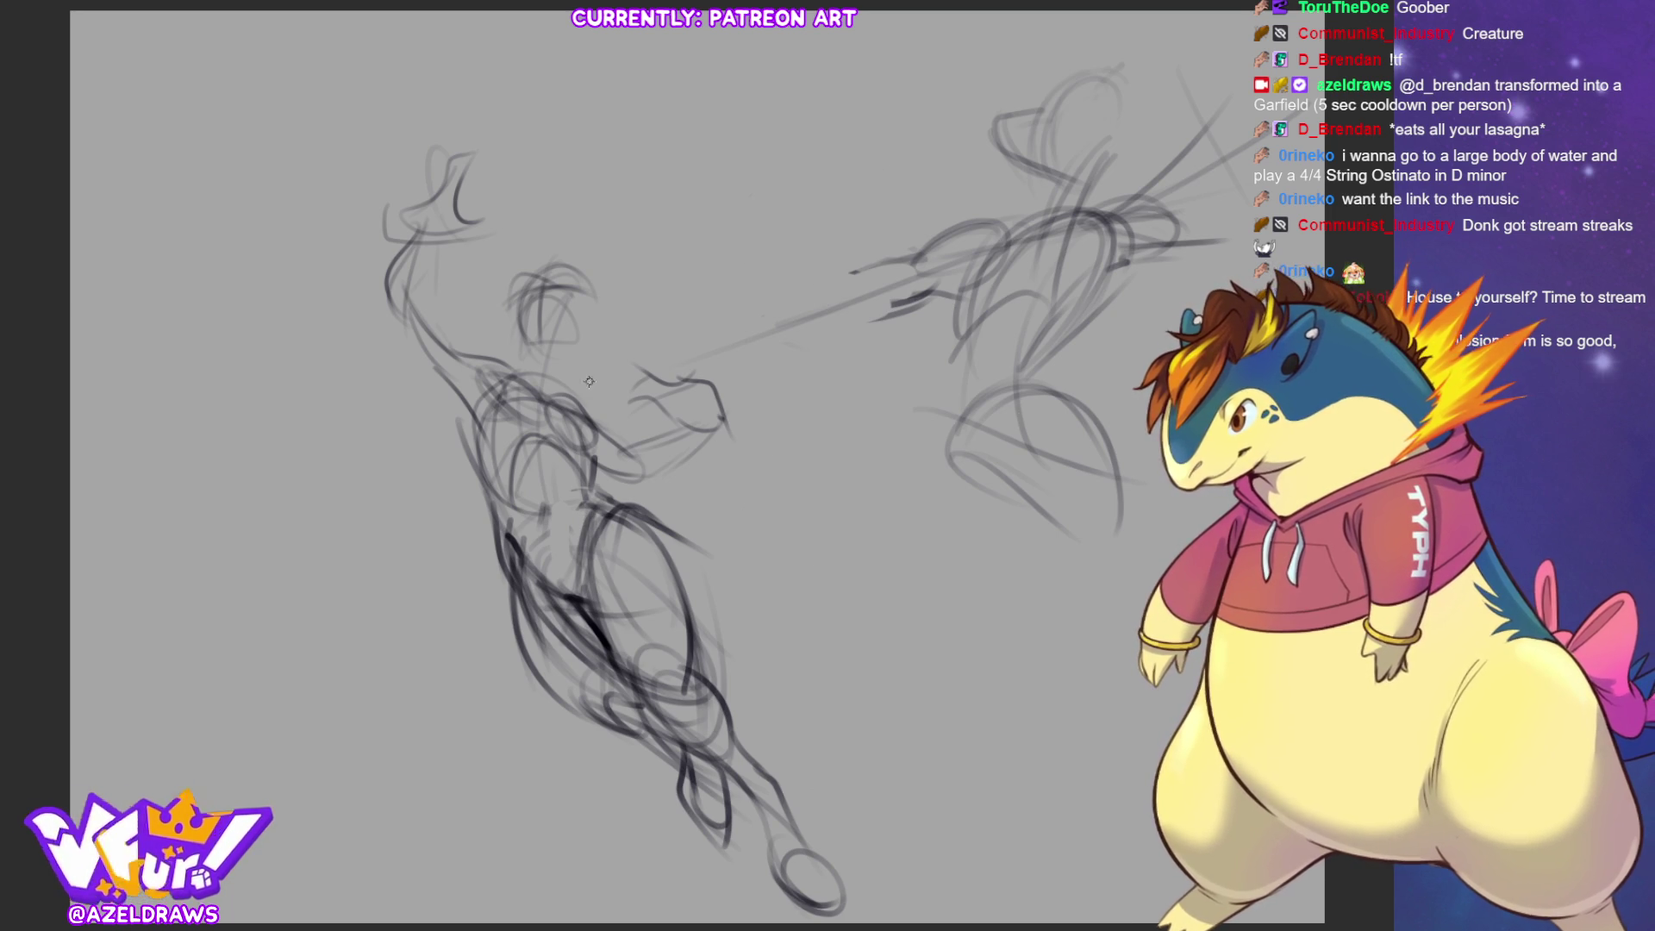
pyautogui.moveTo(717, 314)
pyautogui.mouseDown()
pyautogui.moveTo(742, 331)
pyautogui.moveTo(648, 449)
pyautogui.mouseUp()
pyautogui.moveTo(435, 131)
pyautogui.mouseDown()
pyautogui.moveTo(476, 159)
pyautogui.moveTo(388, 207)
pyautogui.mouseUp()
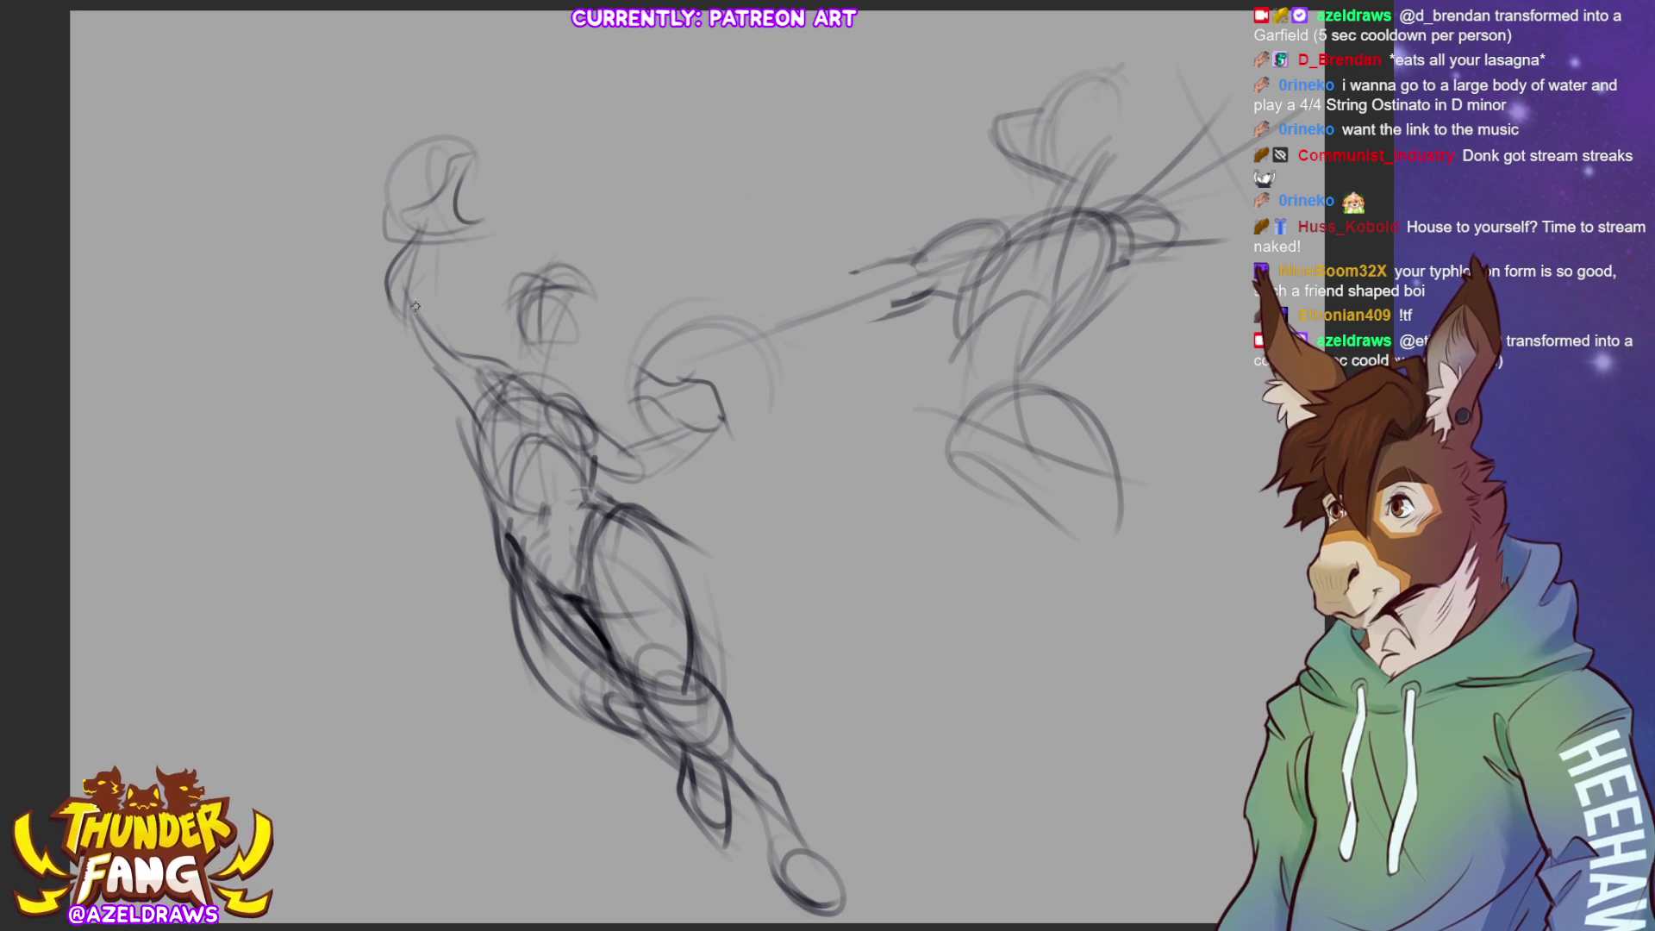
pyautogui.moveTo(276, 185)
pyautogui.mouseDown()
pyautogui.moveTo(281, 212)
pyautogui.moveTo(621, 69)
pyautogui.mouseUp()
# Try several arcs sweeping up-right from the head, undoing each attempt
pyautogui.hotkey('ctrl', 'z')
pyautogui.moveTo(289, 163)
pyautogui.mouseDown()
pyautogui.moveTo(349, 231)
pyautogui.moveTo(810, 125)
pyautogui.moveTo(614, 237)
pyautogui.moveTo(655, 271)
pyautogui.mouseUp()
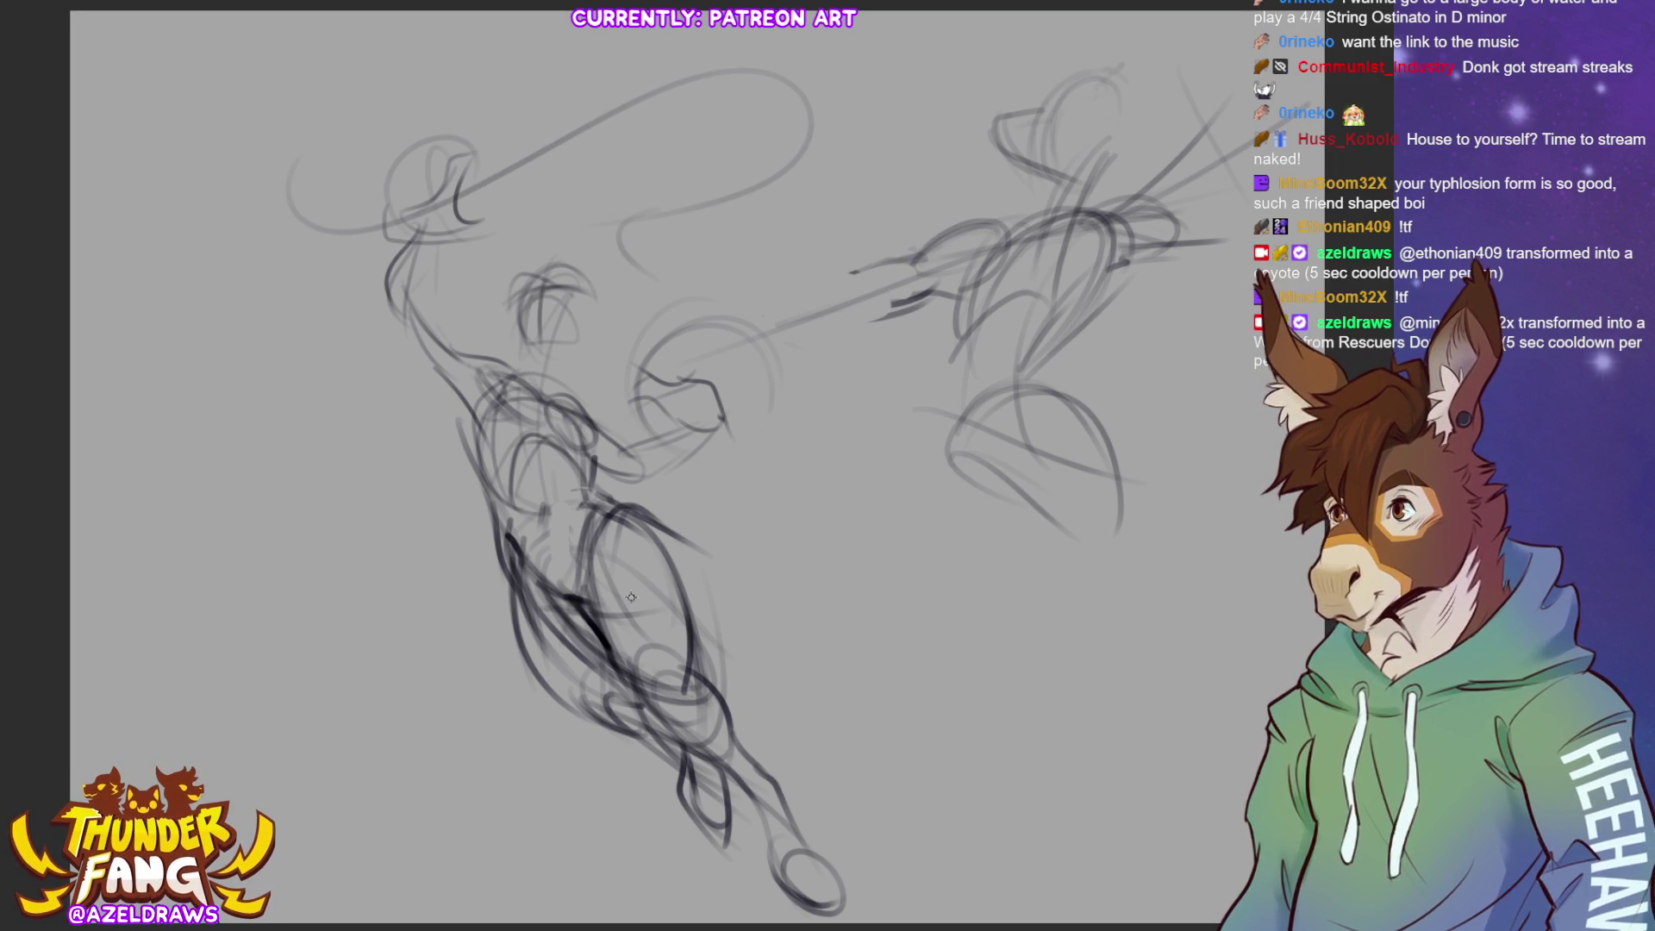
pyautogui.hotkey('ctrl', 'z')
pyautogui.moveTo(526, 172)
pyautogui.mouseDown()
pyautogui.moveTo(509, 177)
pyautogui.moveTo(802, 196)
pyautogui.mouseUp()
pyautogui.hotkey('ctrl', 'z')
pyautogui.hotkey('ctrl', 'z')
pyautogui.moveTo(309, 168)
pyautogui.mouseDown()
pyautogui.moveTo(385, 216)
pyautogui.moveTo(703, 19)
pyautogui.moveTo(715, 267)
pyautogui.mouseUp()
pyautogui.hotkey('ctrl', 'z')
pyautogui.hotkey('ctrl', 'z')
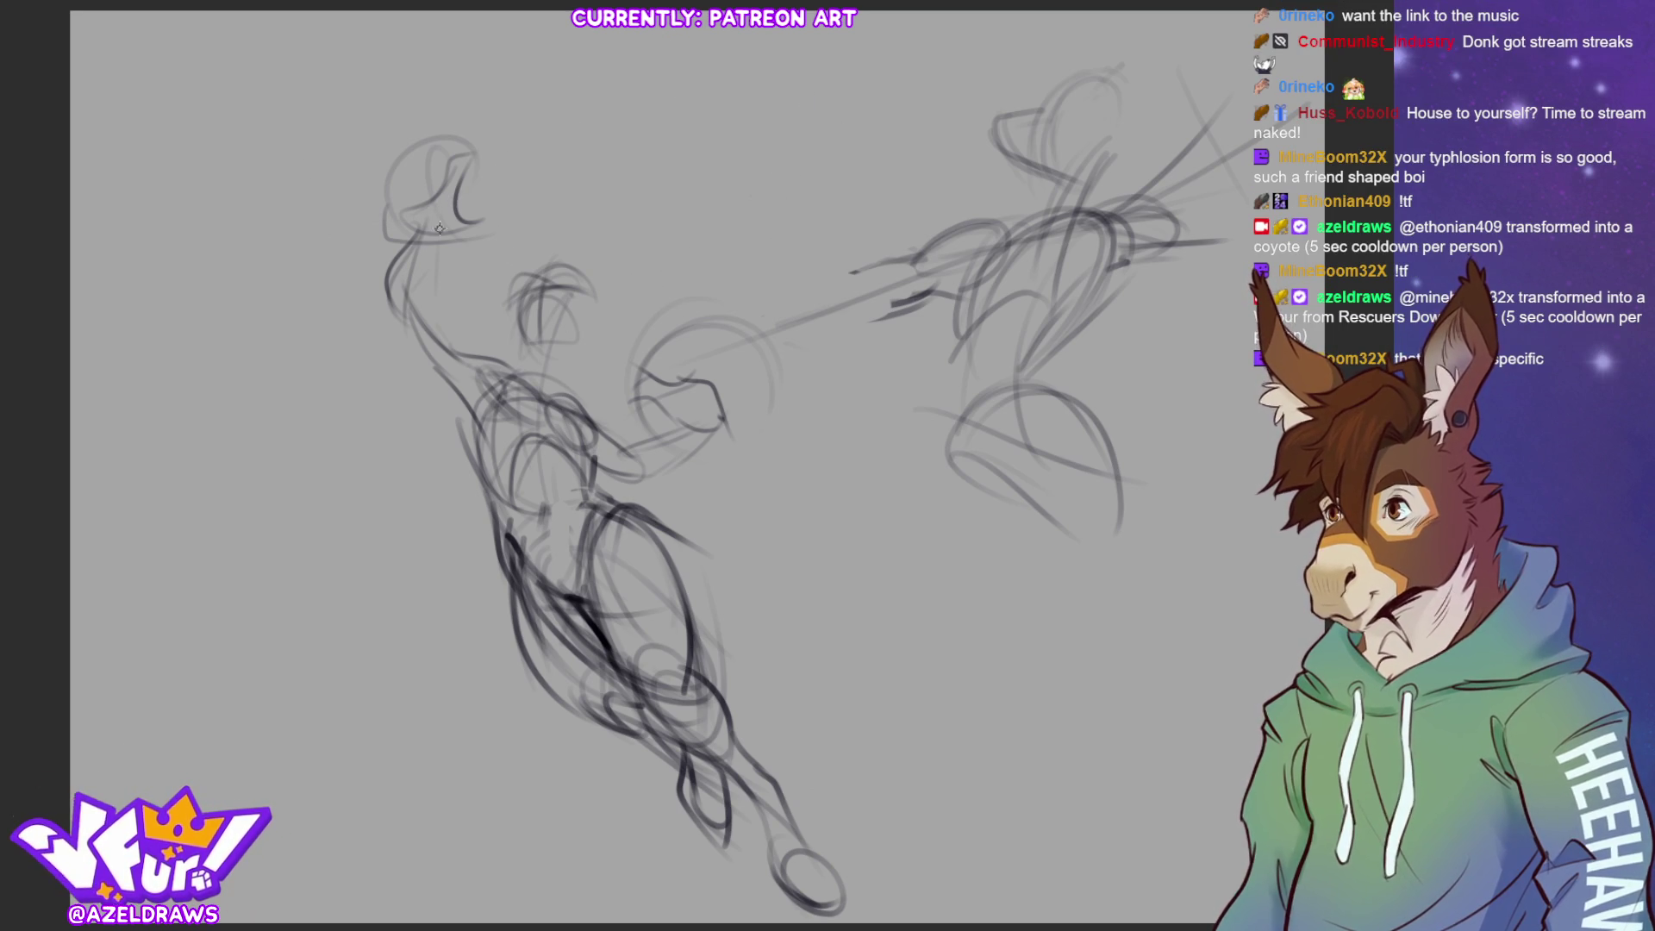
# Draw the large loop at top right, darken the head's top, and add curves below the head
pyautogui.moveTo(344, 194)
pyautogui.mouseDown()
pyautogui.moveTo(659, 121)
pyautogui.moveTo(734, 74)
pyautogui.mouseUp()
pyautogui.moveTo(765, 86); pyautogui.dragTo(746, 192)
pyautogui.moveTo(583, 177)
pyautogui.mouseDown()
pyautogui.moveTo(723, 74)
pyautogui.moveTo(702, 293)
pyautogui.mouseUp()
pyautogui.moveTo(620, 144)
pyautogui.mouseDown()
pyautogui.moveTo(784, 130)
pyautogui.moveTo(707, 259)
pyautogui.mouseUp()
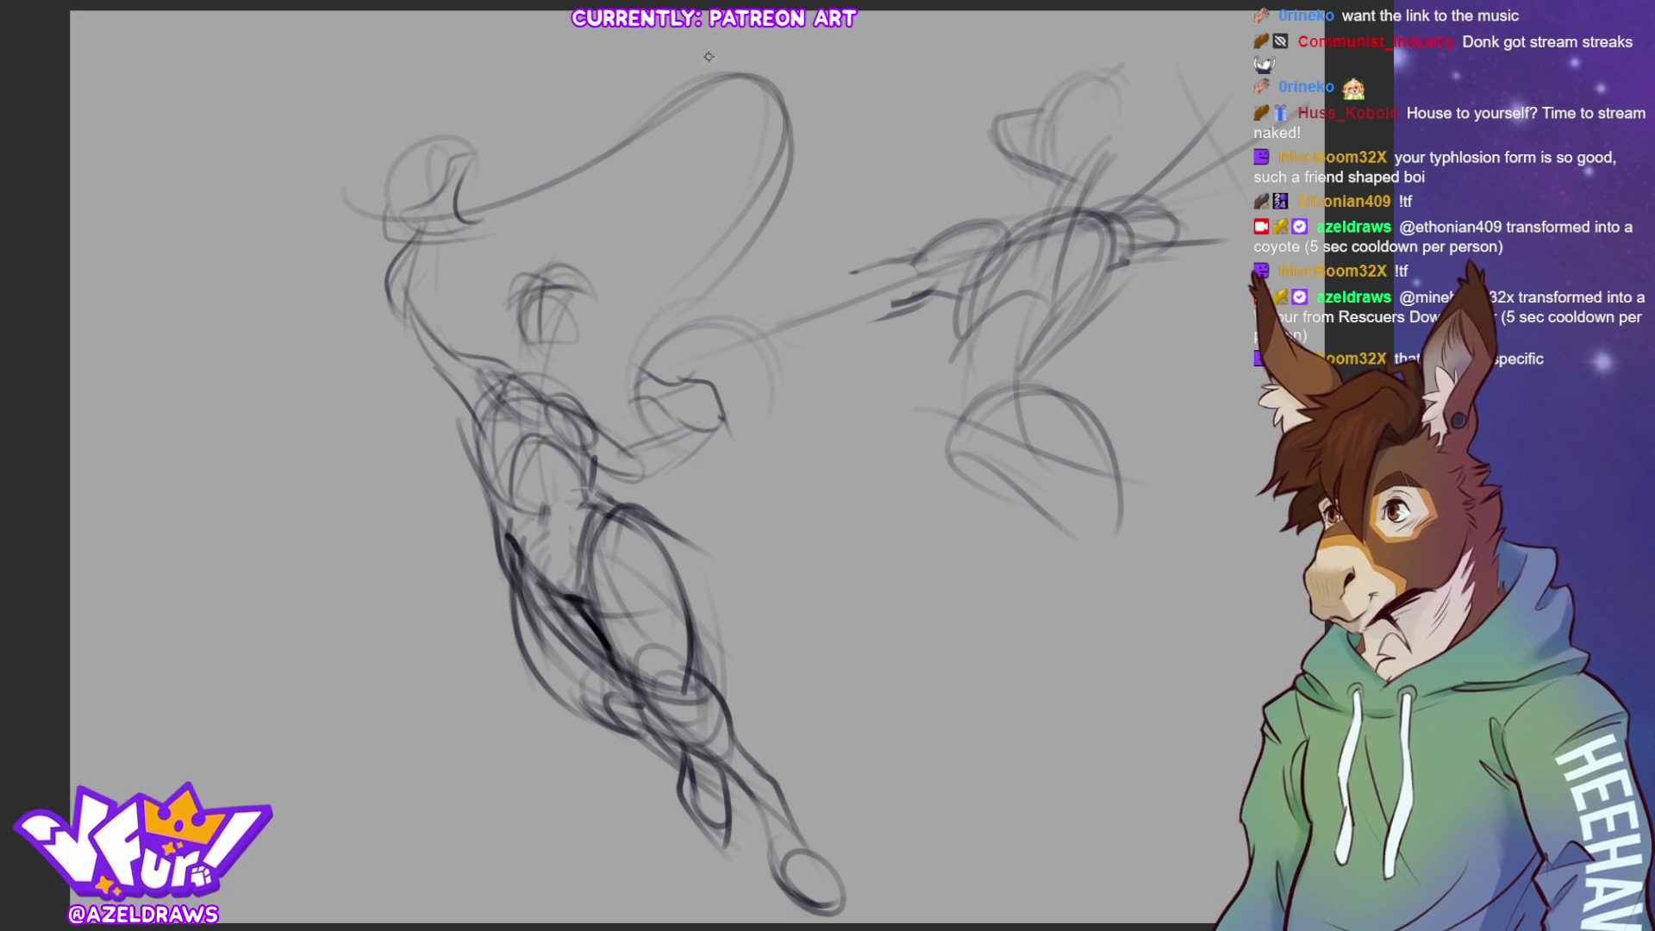
pyautogui.moveTo(512, 200)
pyautogui.mouseDown()
pyautogui.moveTo(366, 216)
pyautogui.moveTo(349, 185)
pyautogui.mouseUp()
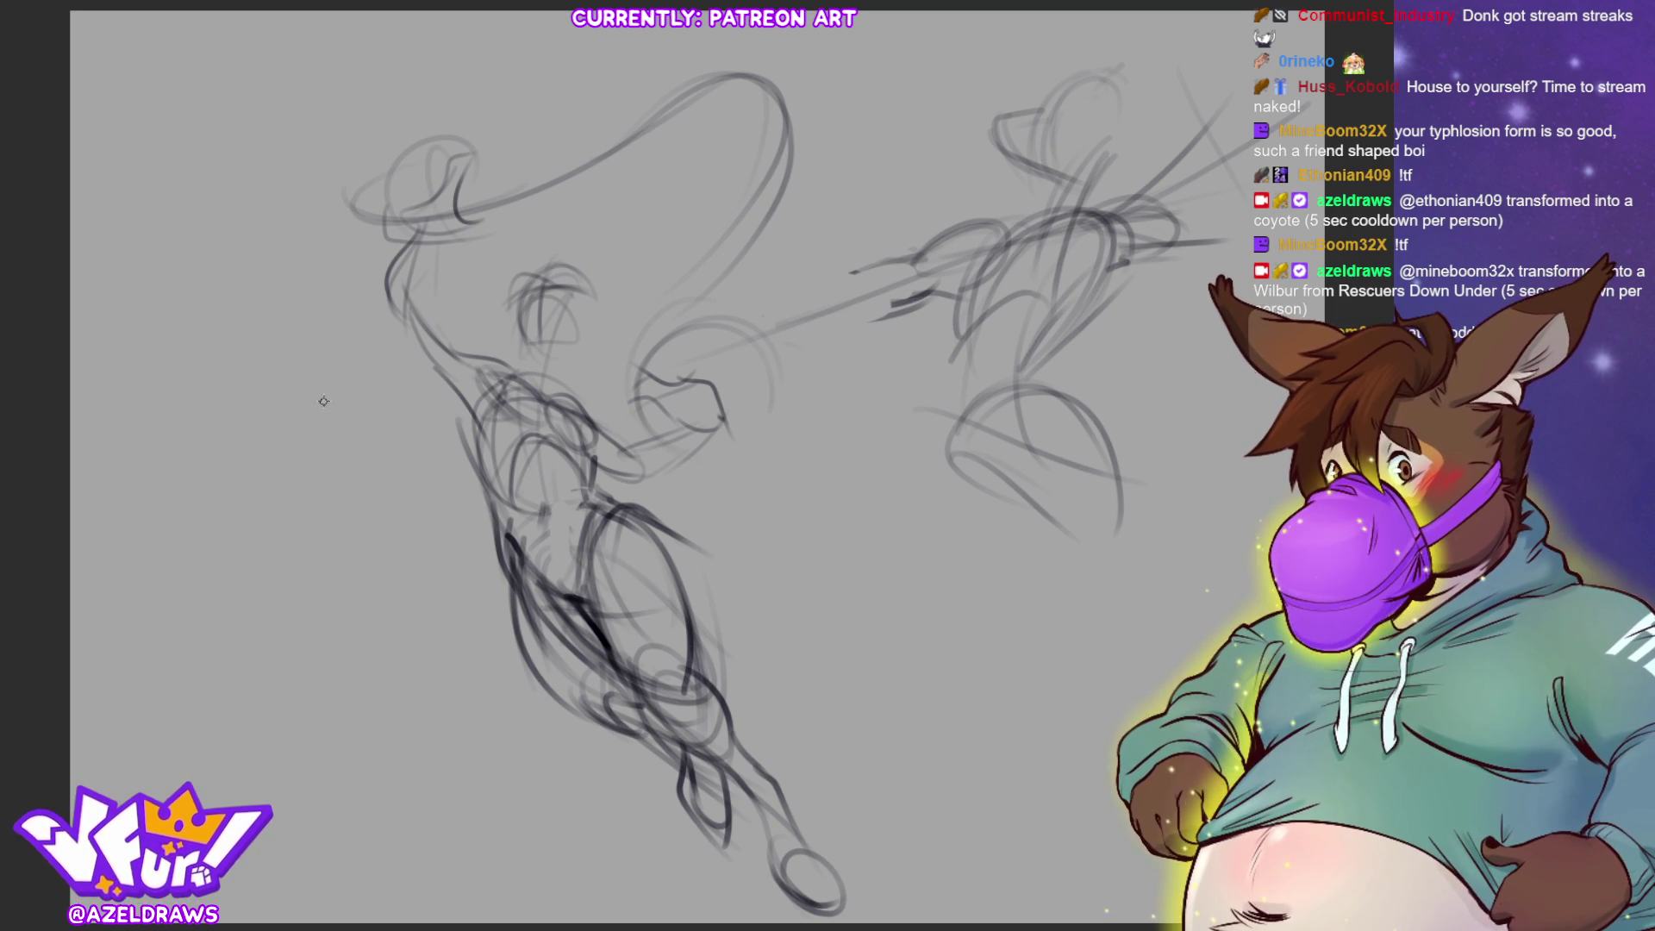
pyautogui.moveTo(347, 211)
pyautogui.mouseDown()
pyautogui.moveTo(491, 220)
pyautogui.moveTo(315, 345)
pyautogui.moveTo(439, 259)
pyautogui.moveTo(407, 342)
pyautogui.moveTo(449, 321)
pyautogui.moveTo(392, 327)
pyautogui.mouseUp()
pyautogui.hotkey('ctrl', 'z')
pyautogui.moveTo(444, 265); pyautogui.dragTo(358, 331)
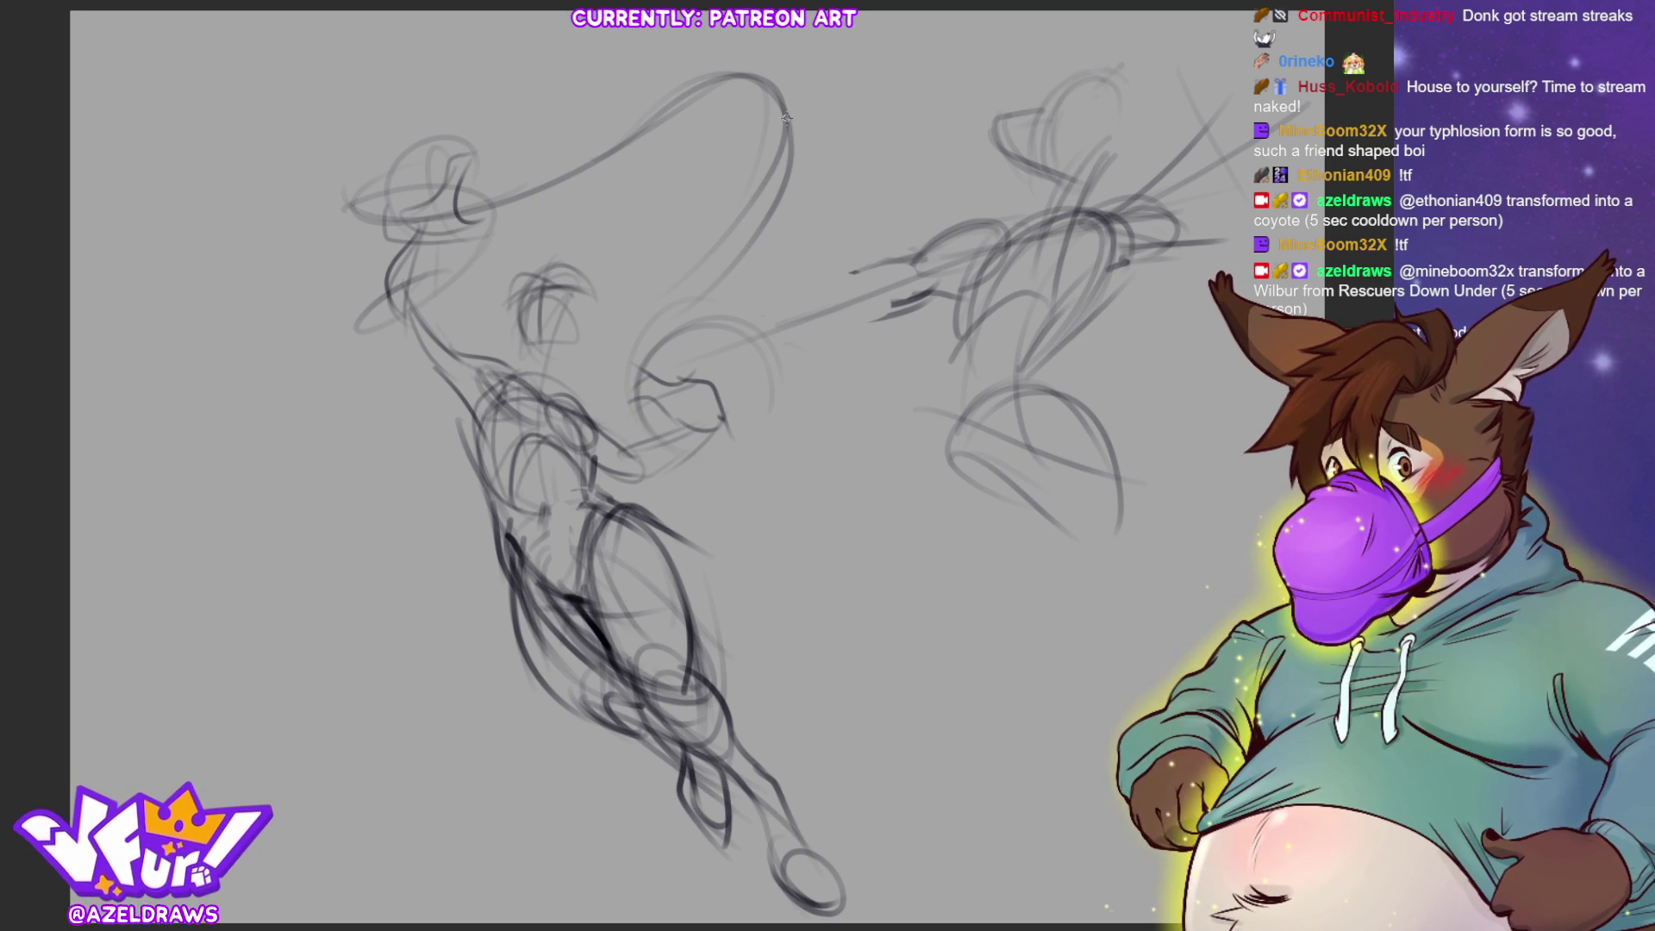
pyautogui.moveTo(543, 196)
pyautogui.mouseDown()
pyautogui.moveTo(587, 169)
pyautogui.moveTo(720, 238)
pyautogui.mouseUp()
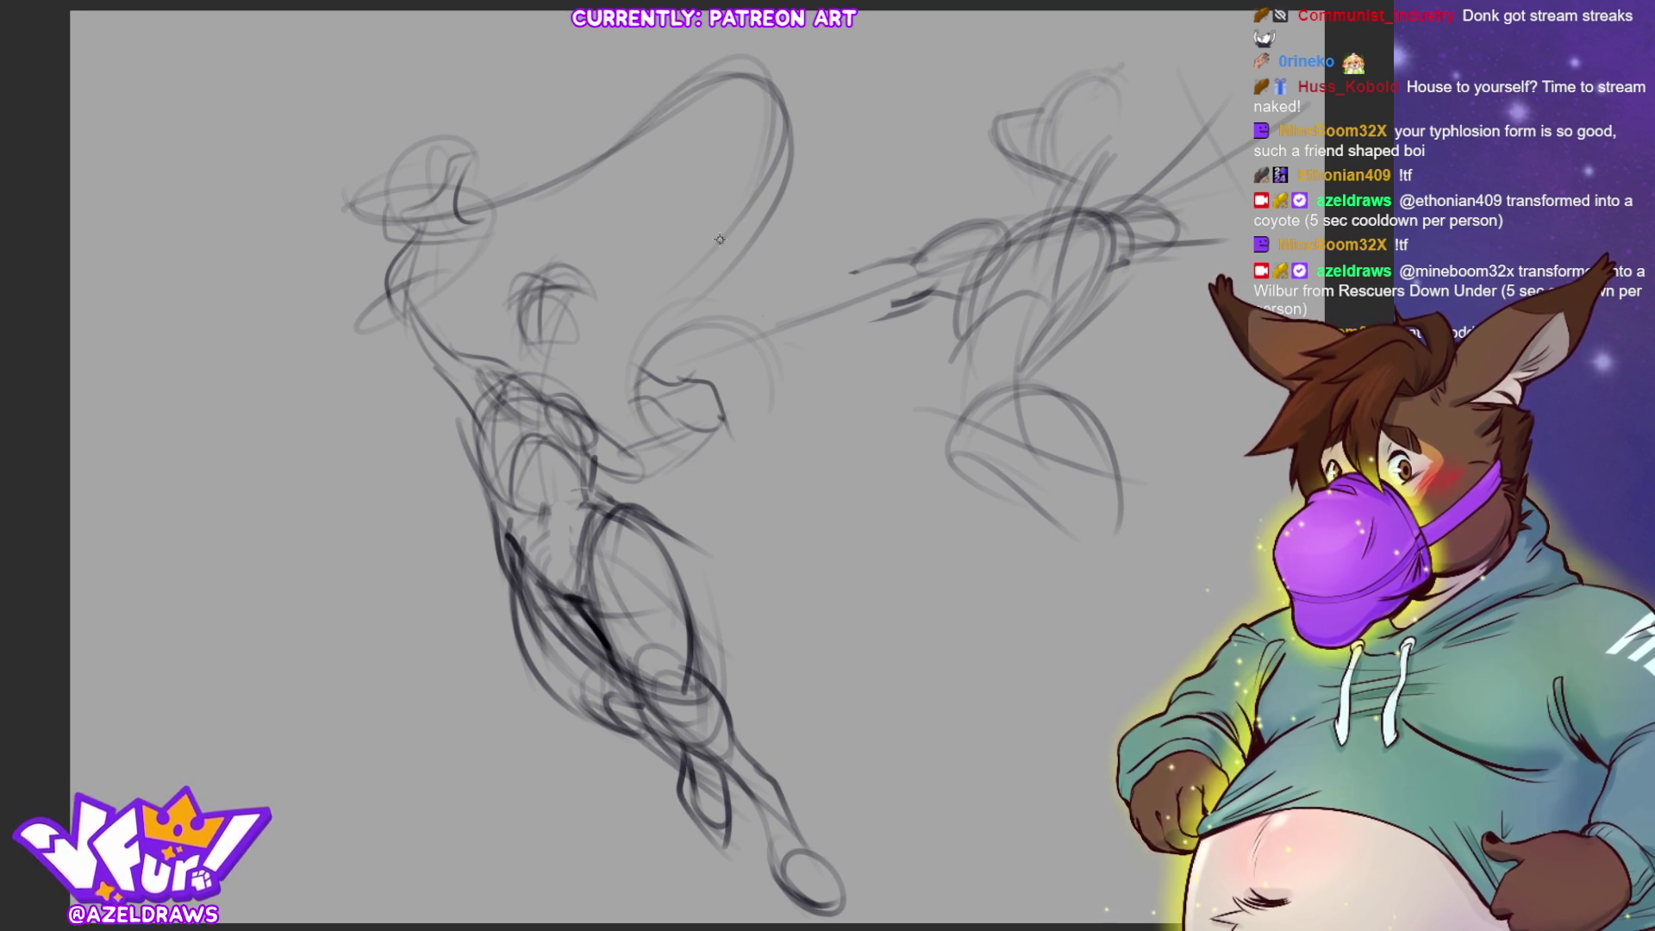
pyautogui.moveTo(752, 184)
pyautogui.mouseDown()
pyautogui.moveTo(801, 95)
pyautogui.moveTo(815, 130)
pyautogui.moveTo(823, 64)
pyautogui.moveTo(741, 262)
pyautogui.mouseUp()
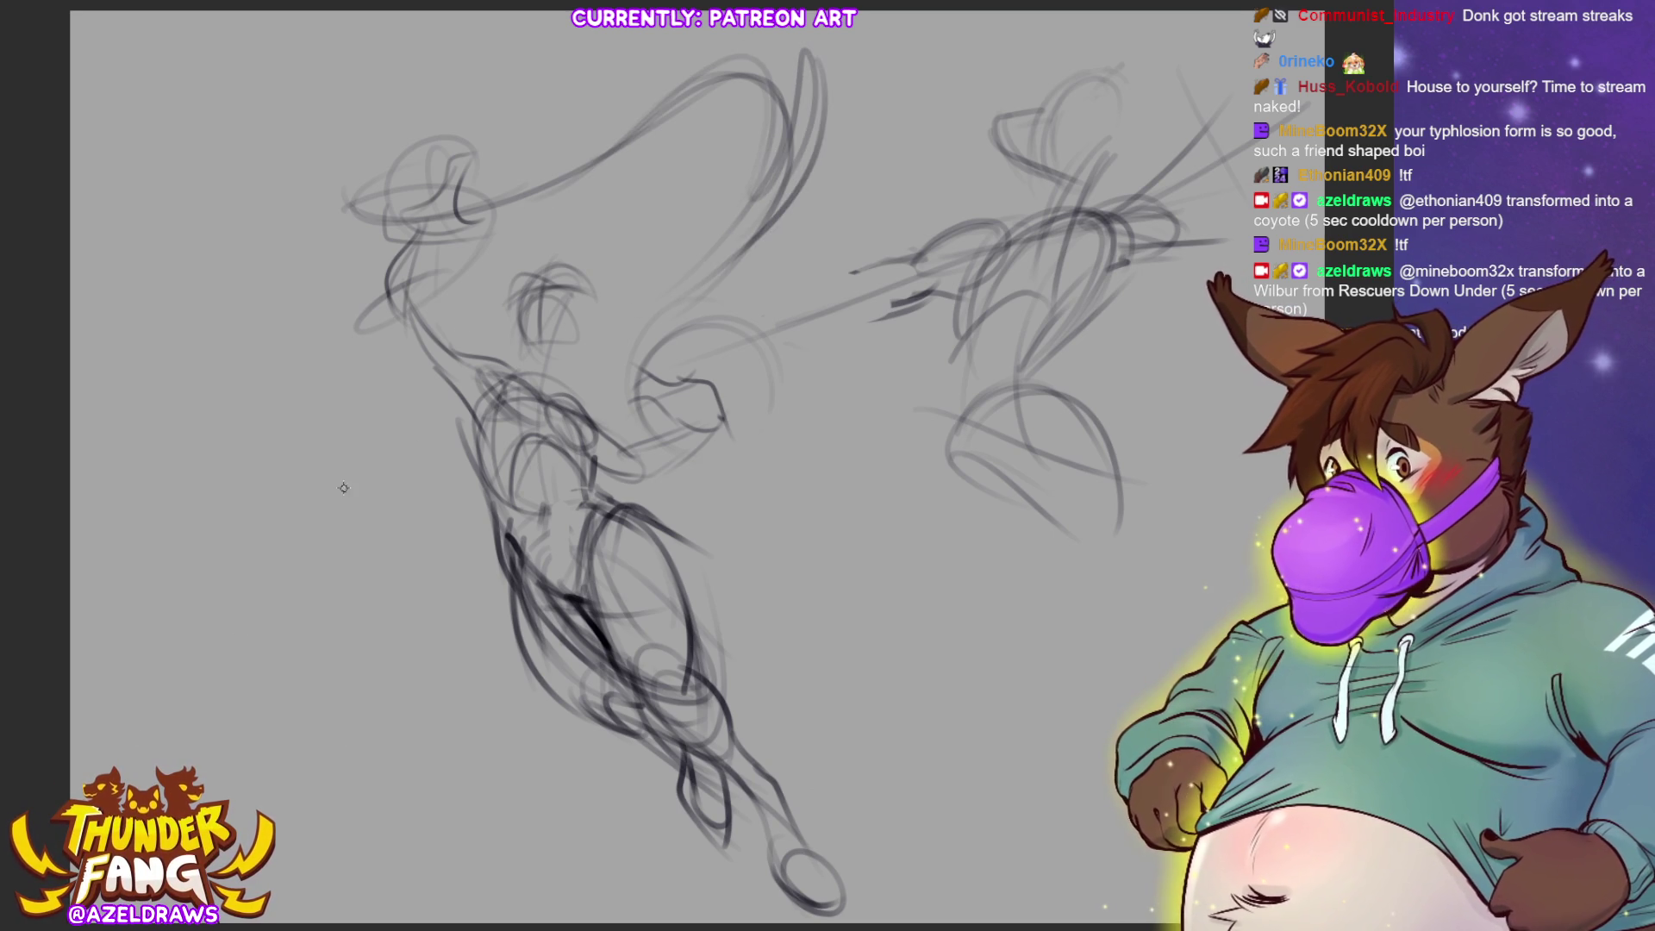
# Try various arcs above the left head, undoing them all
pyautogui.moveTo(478, 44)
pyautogui.mouseDown()
pyautogui.moveTo(274, 176)
pyautogui.moveTo(315, 211)
pyautogui.moveTo(274, 205)
pyautogui.mouseUp()
pyautogui.moveTo(411, 90)
pyautogui.mouseDown()
pyautogui.moveTo(317, 181)
pyautogui.moveTo(402, 177)
pyautogui.mouseUp()
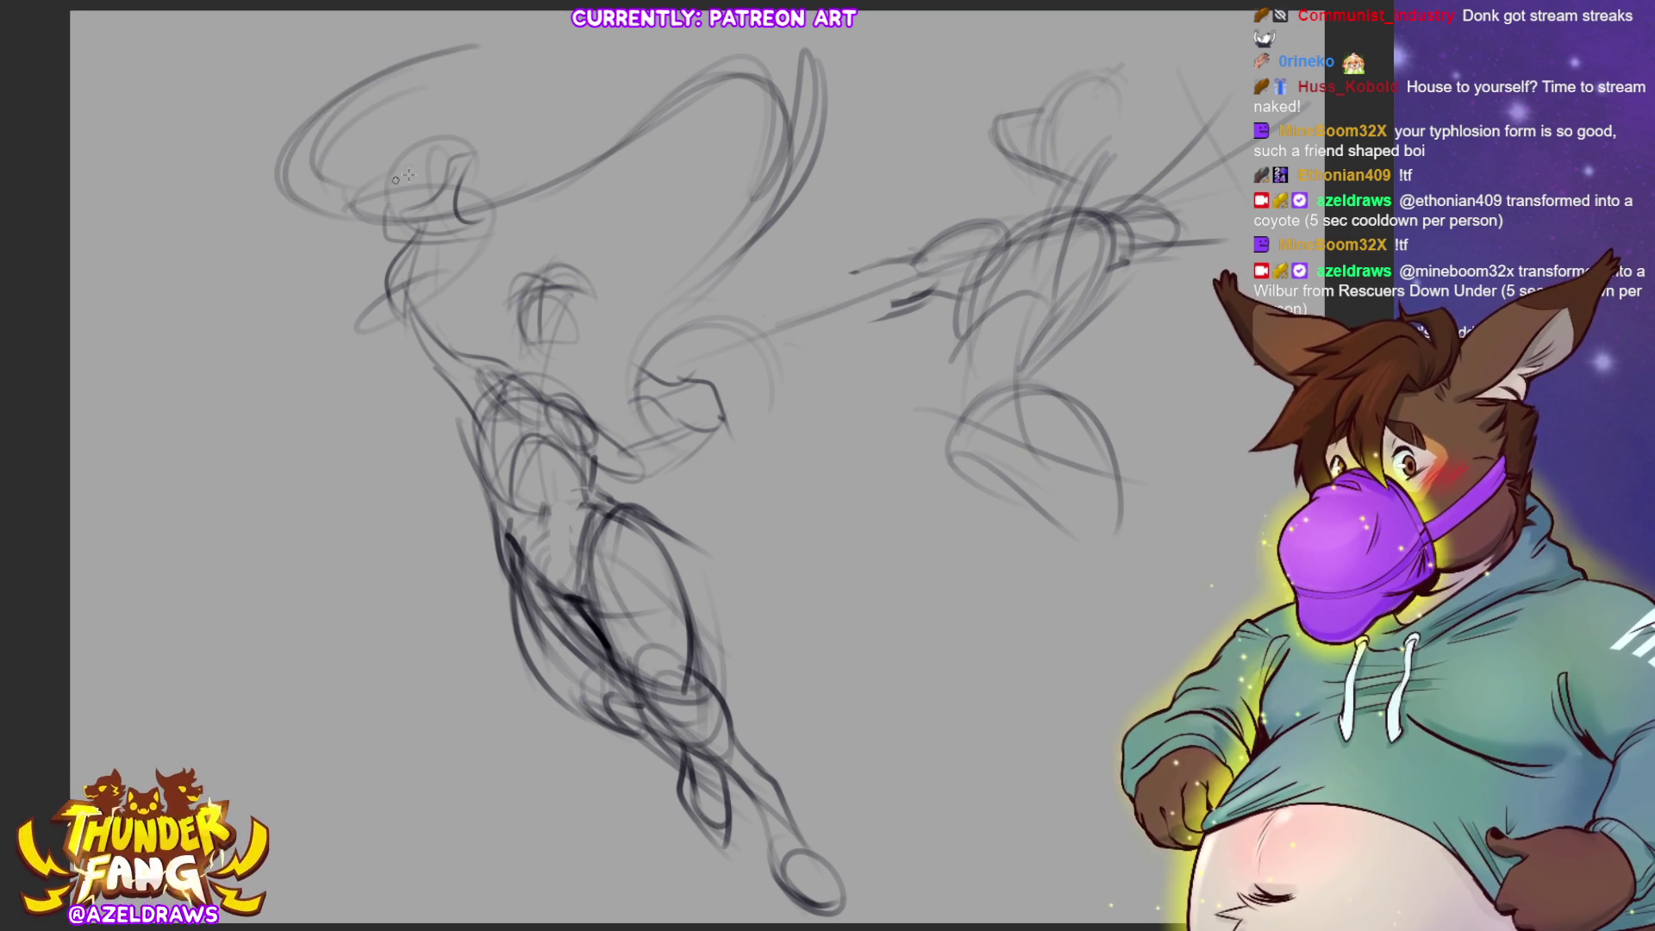
pyautogui.hotkey('ctrl', 'z')
pyautogui.hotkey('ctrl', 'z')
pyautogui.hotkey('ctrl', 'z')
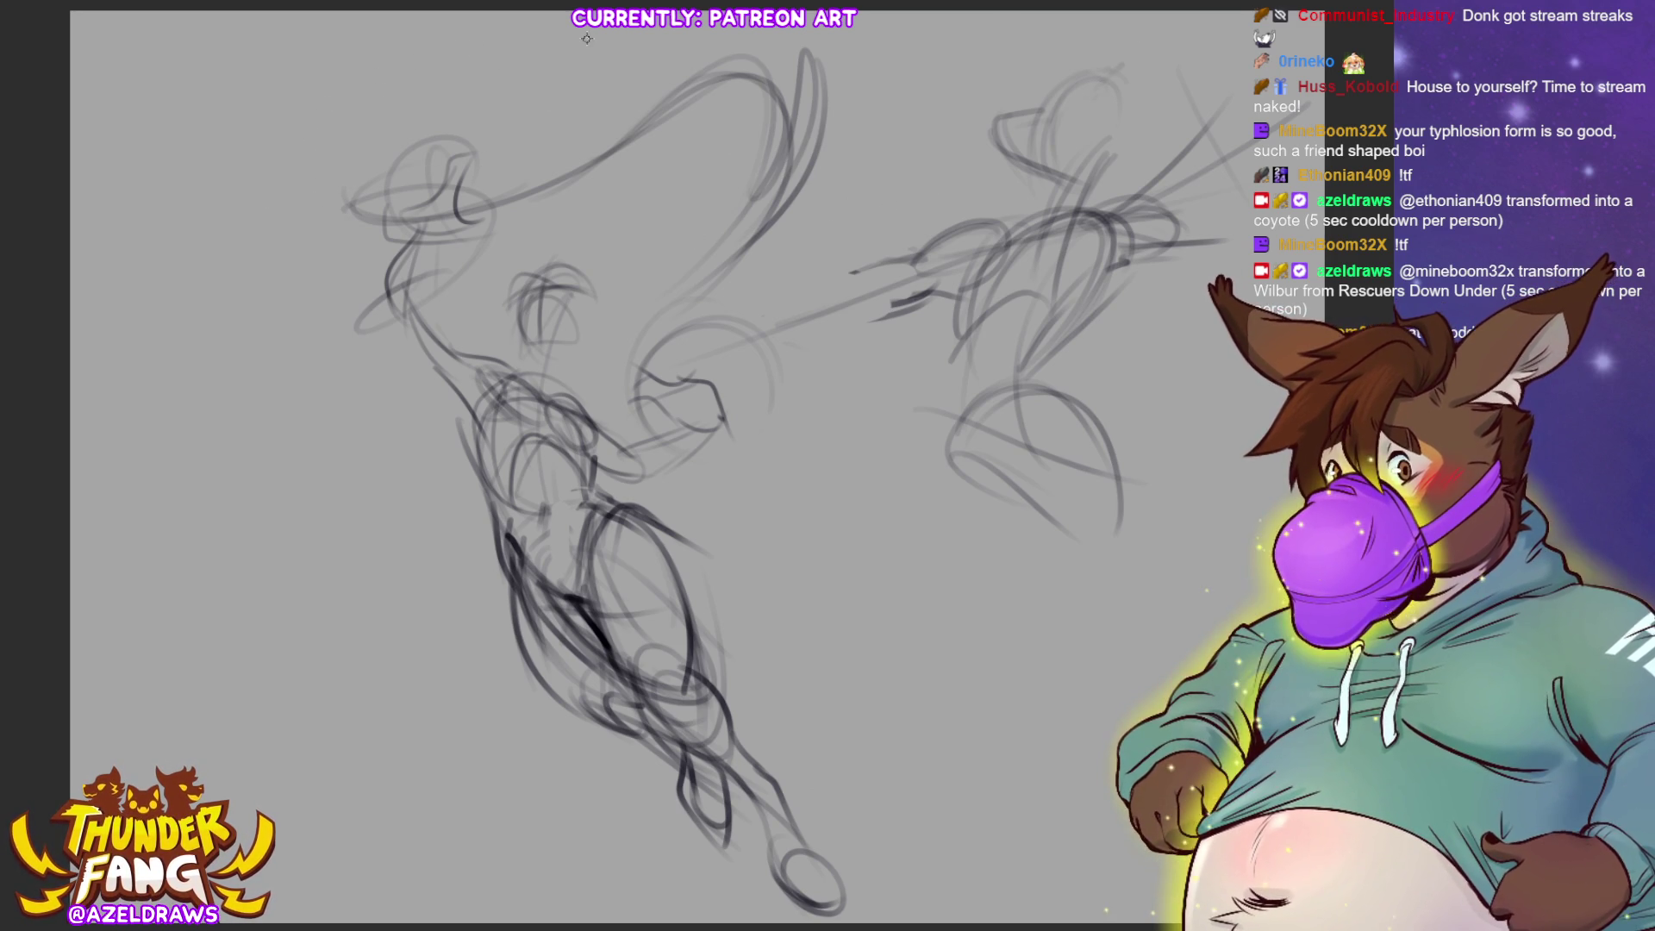
pyautogui.moveTo(348, 134)
pyautogui.mouseDown()
pyautogui.moveTo(566, 41)
pyautogui.moveTo(492, 122)
pyautogui.moveTo(510, 143)
pyautogui.mouseUp()
pyautogui.moveTo(496, 56); pyautogui.dragTo(315, 157)
pyautogui.hotkey('ctrl', 'z')
pyautogui.hotkey('ctrl', 'z')
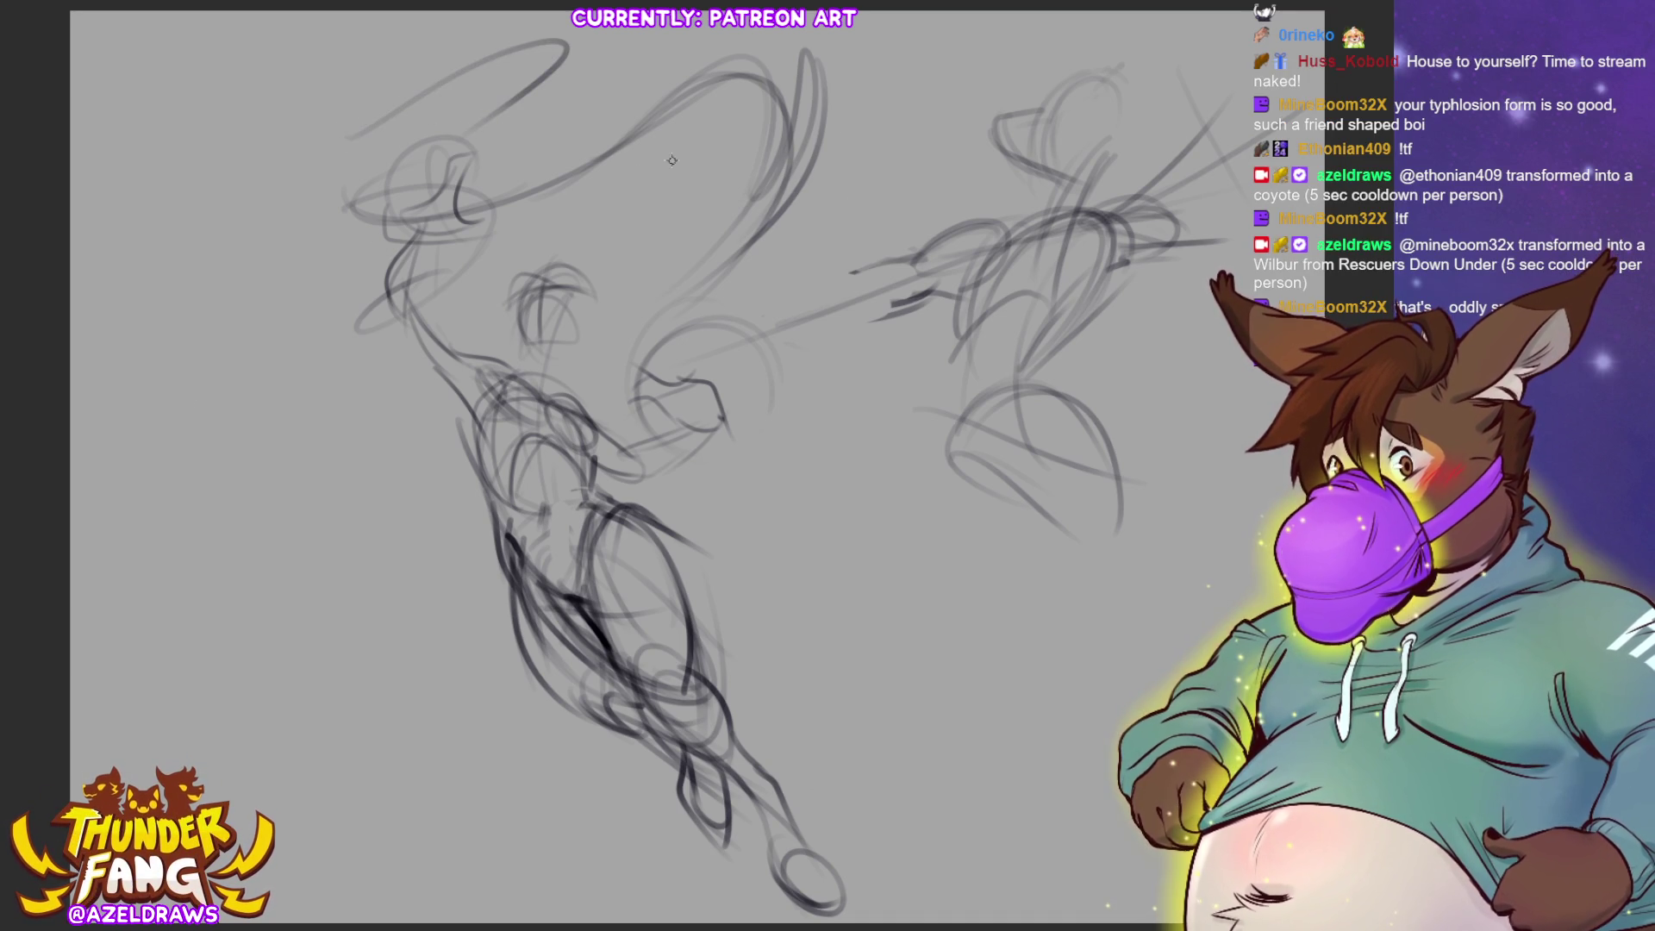
pyautogui.hotkey('ctrl', 'z')
pyautogui.hotkey('ctrl', 'z')
pyautogui.moveTo(293, 209); pyautogui.dragTo(416, 82)
pyautogui.hotkey('ctrl', 'z')
pyautogui.hotkey('ctrl', 'z')
pyautogui.moveTo(278, 176)
pyautogui.mouseDown()
pyautogui.moveTo(441, 48)
pyautogui.moveTo(318, 148)
pyautogui.mouseUp()
pyautogui.moveTo(477, 50)
pyautogui.mouseDown()
pyautogui.moveTo(389, 151)
pyautogui.moveTo(262, 177)
pyautogui.mouseUp()
pyautogui.hotkey('ctrl', 'z')
pyautogui.hotkey('ctrl', 'z')
pyautogui.hotkey('ctrl', 'z')
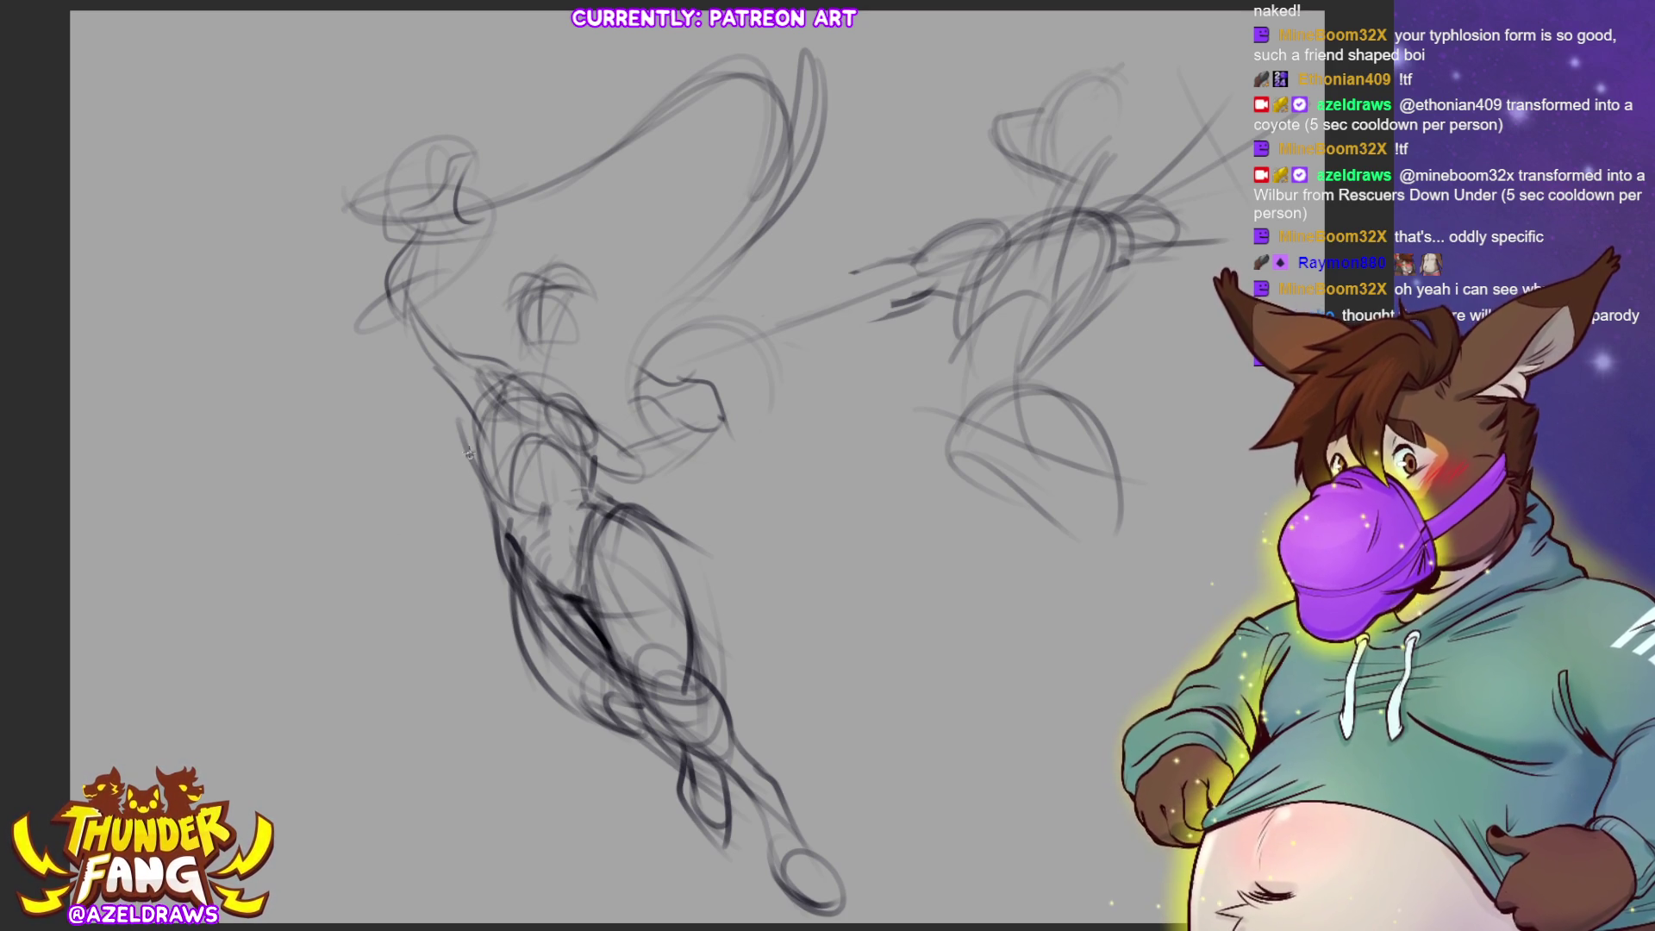
# Arc long strokes up to the top right and add a diagonal down toward the arm
pyautogui.moveTo(490, 197)
pyautogui.mouseDown()
pyautogui.moveTo(541, 185)
pyautogui.moveTo(746, 37)
pyautogui.moveTo(774, 104)
pyautogui.mouseUp()
pyautogui.moveTo(706, 27); pyautogui.dragTo(784, 138)
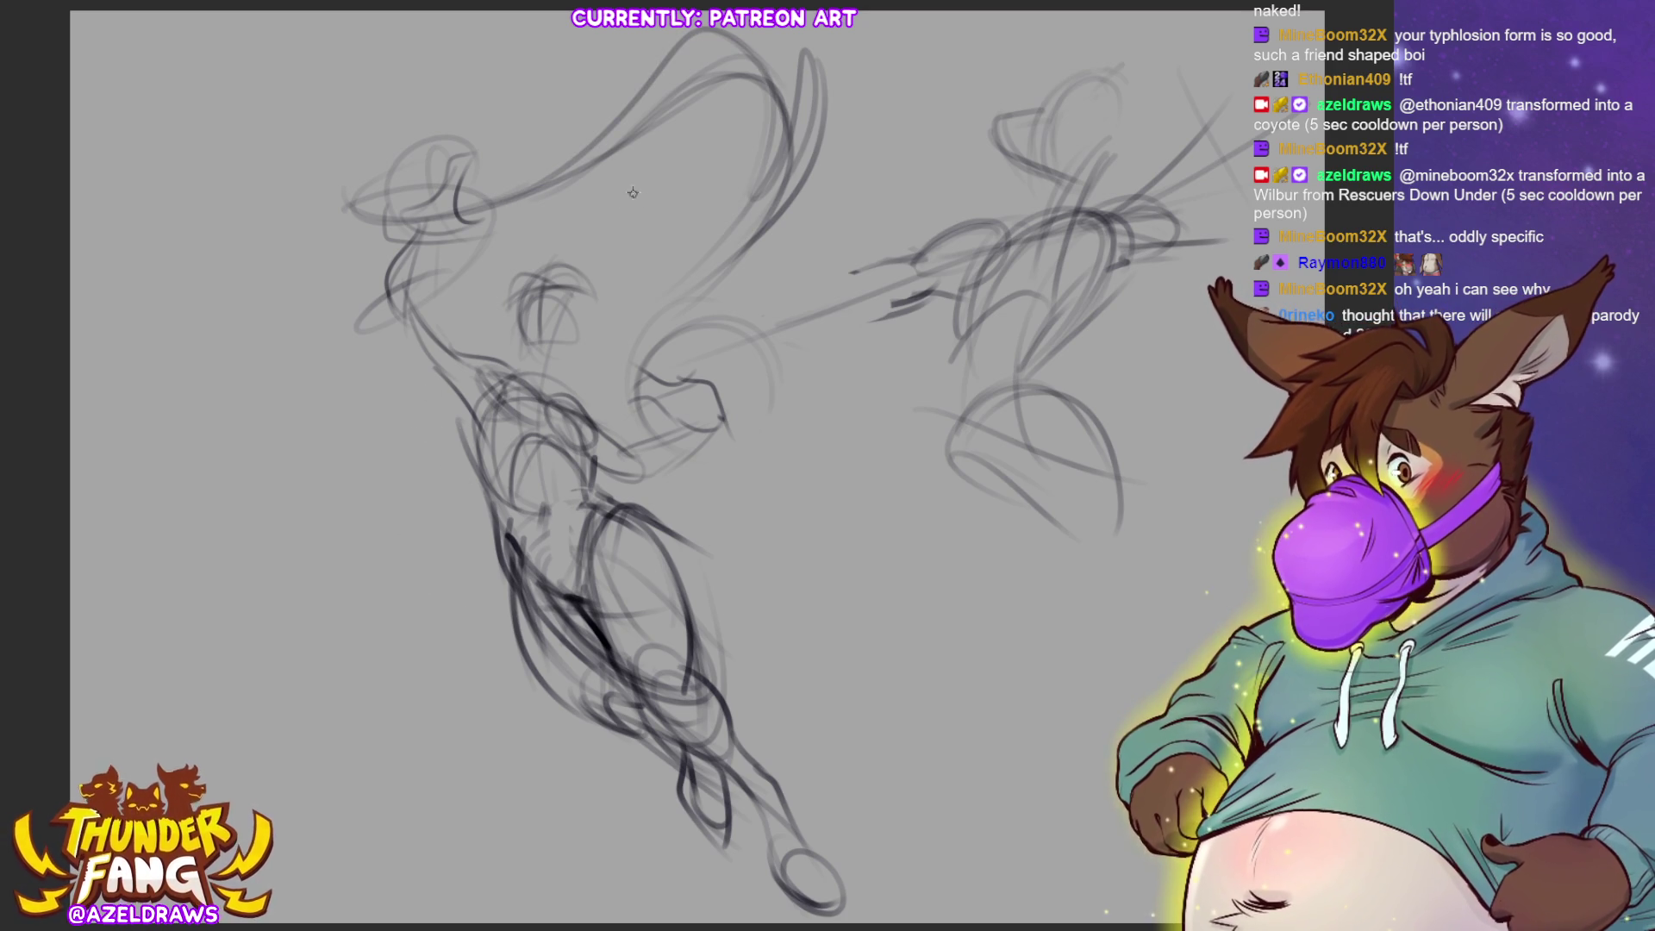
pyautogui.moveTo(499, 206)
pyautogui.mouseDown()
pyautogui.moveTo(560, 190)
pyautogui.moveTo(674, 101)
pyautogui.moveTo(774, 94)
pyautogui.moveTo(775, 183)
pyautogui.moveTo(729, 205)
pyautogui.moveTo(832, 162)
pyautogui.mouseUp()
pyautogui.moveTo(706, 226)
pyautogui.mouseDown()
pyautogui.moveTo(848, 131)
pyautogui.moveTo(868, 62)
pyautogui.mouseUp()
pyautogui.moveTo(788, 156)
pyautogui.mouseDown()
pyautogui.moveTo(852, 31)
pyautogui.moveTo(829, 138)
pyautogui.moveTo(637, 293)
pyautogui.mouseUp()
pyautogui.moveTo(752, 219)
pyautogui.mouseDown()
pyautogui.moveTo(676, 274)
pyautogui.moveTo(642, 338)
pyautogui.moveTo(648, 295)
pyautogui.moveTo(603, 304)
pyautogui.moveTo(674, 231)
pyautogui.moveTo(600, 336)
pyautogui.moveTo(631, 343)
pyautogui.mouseUp()
pyautogui.hotkey('ctrl', 'z')
pyautogui.hotkey('ctrl', 'z')
pyautogui.hotkey('ctrl', 'z')
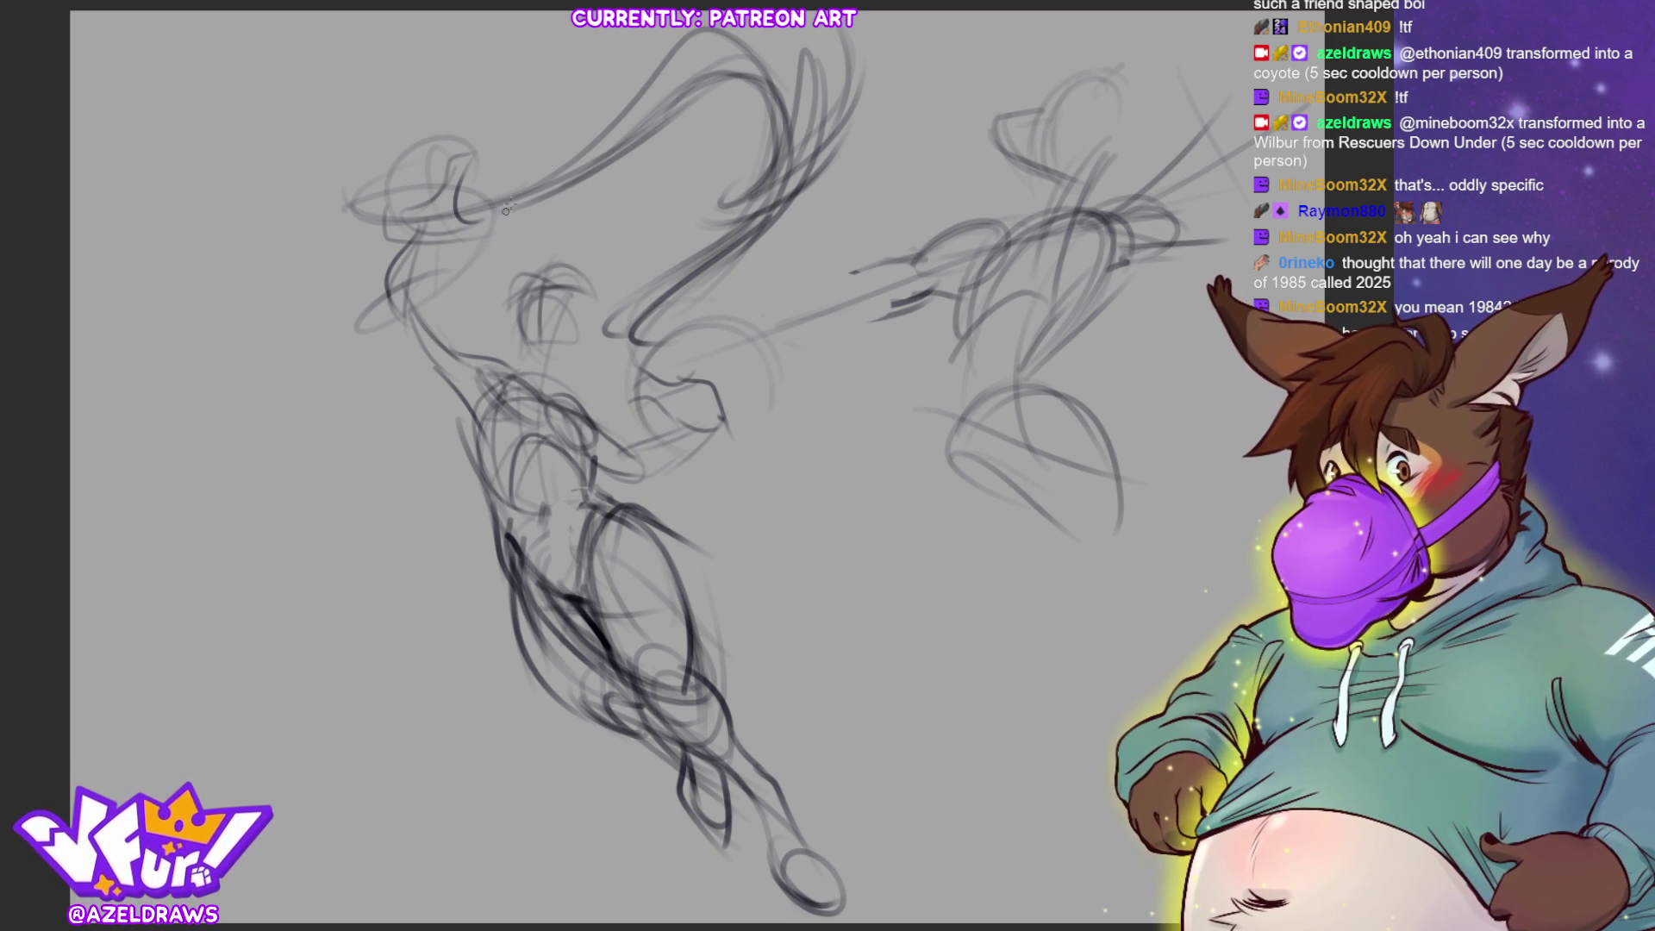
# Draw an ellipse around the upper-left head, redoing its lower edge
pyautogui.moveTo(435, 99)
pyautogui.mouseDown()
pyautogui.moveTo(279, 207)
pyautogui.moveTo(362, 240)
pyautogui.mouseUp()
pyautogui.hotkey('ctrl', 'z')
pyautogui.moveTo(284, 197)
pyautogui.mouseDown()
pyautogui.moveTo(319, 254)
pyautogui.moveTo(405, 117)
pyautogui.moveTo(235, 232)
pyautogui.mouseUp()
pyautogui.moveTo(336, 146); pyautogui.dragTo(315, 301)
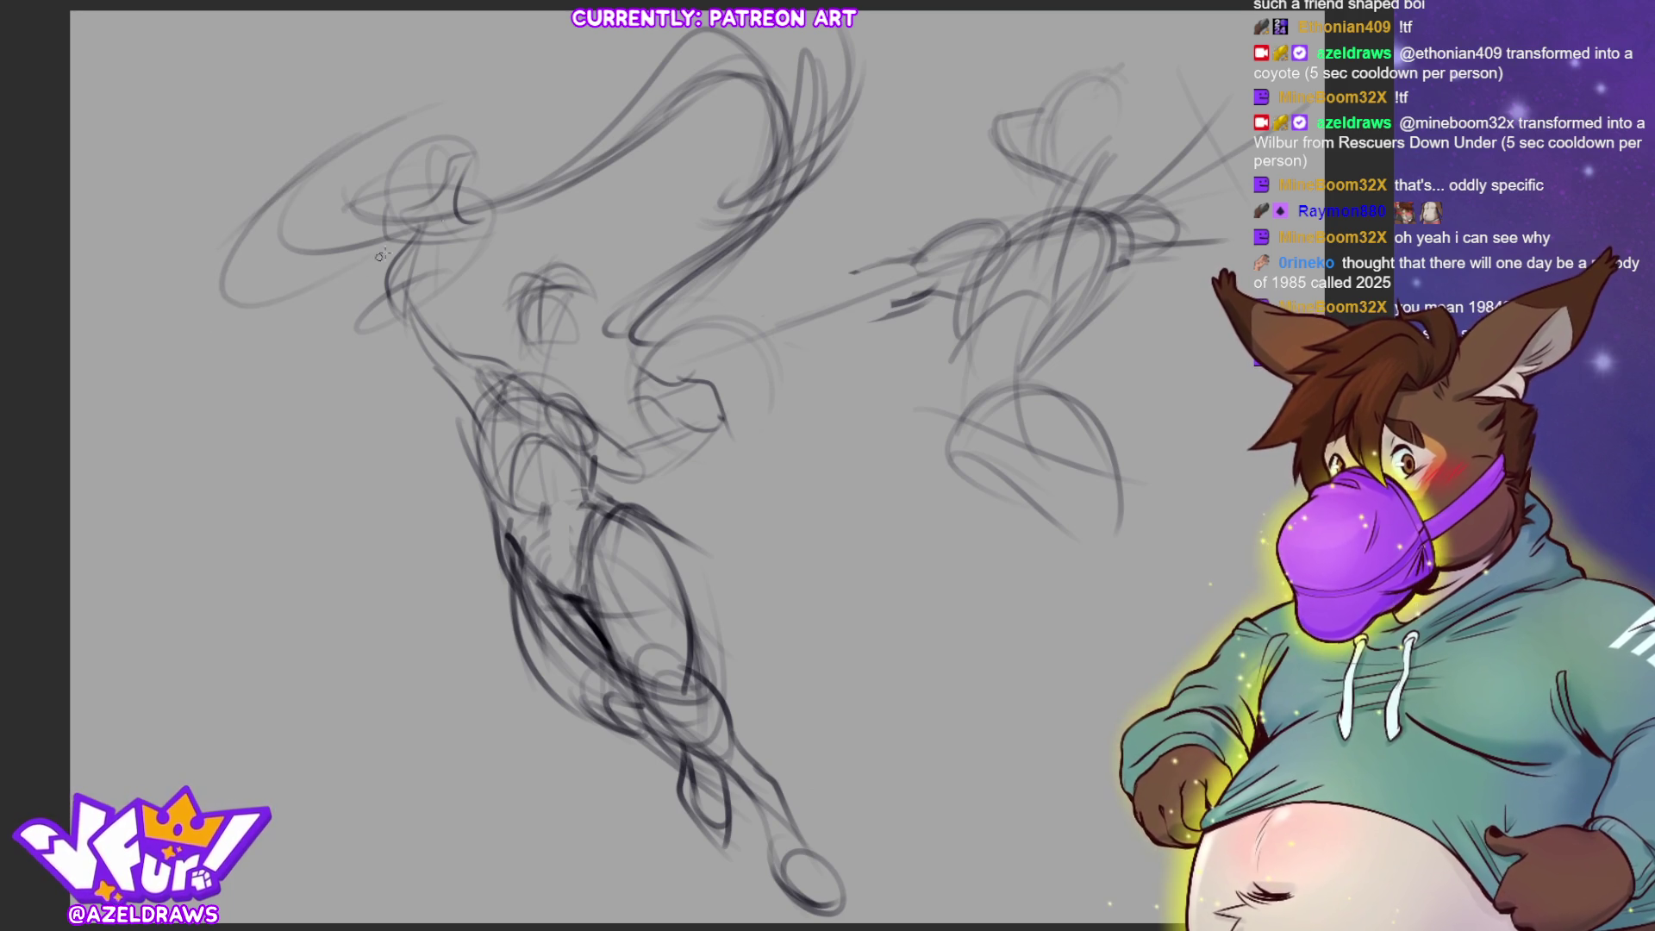
pyautogui.moveTo(226, 276); pyautogui.dragTo(349, 288)
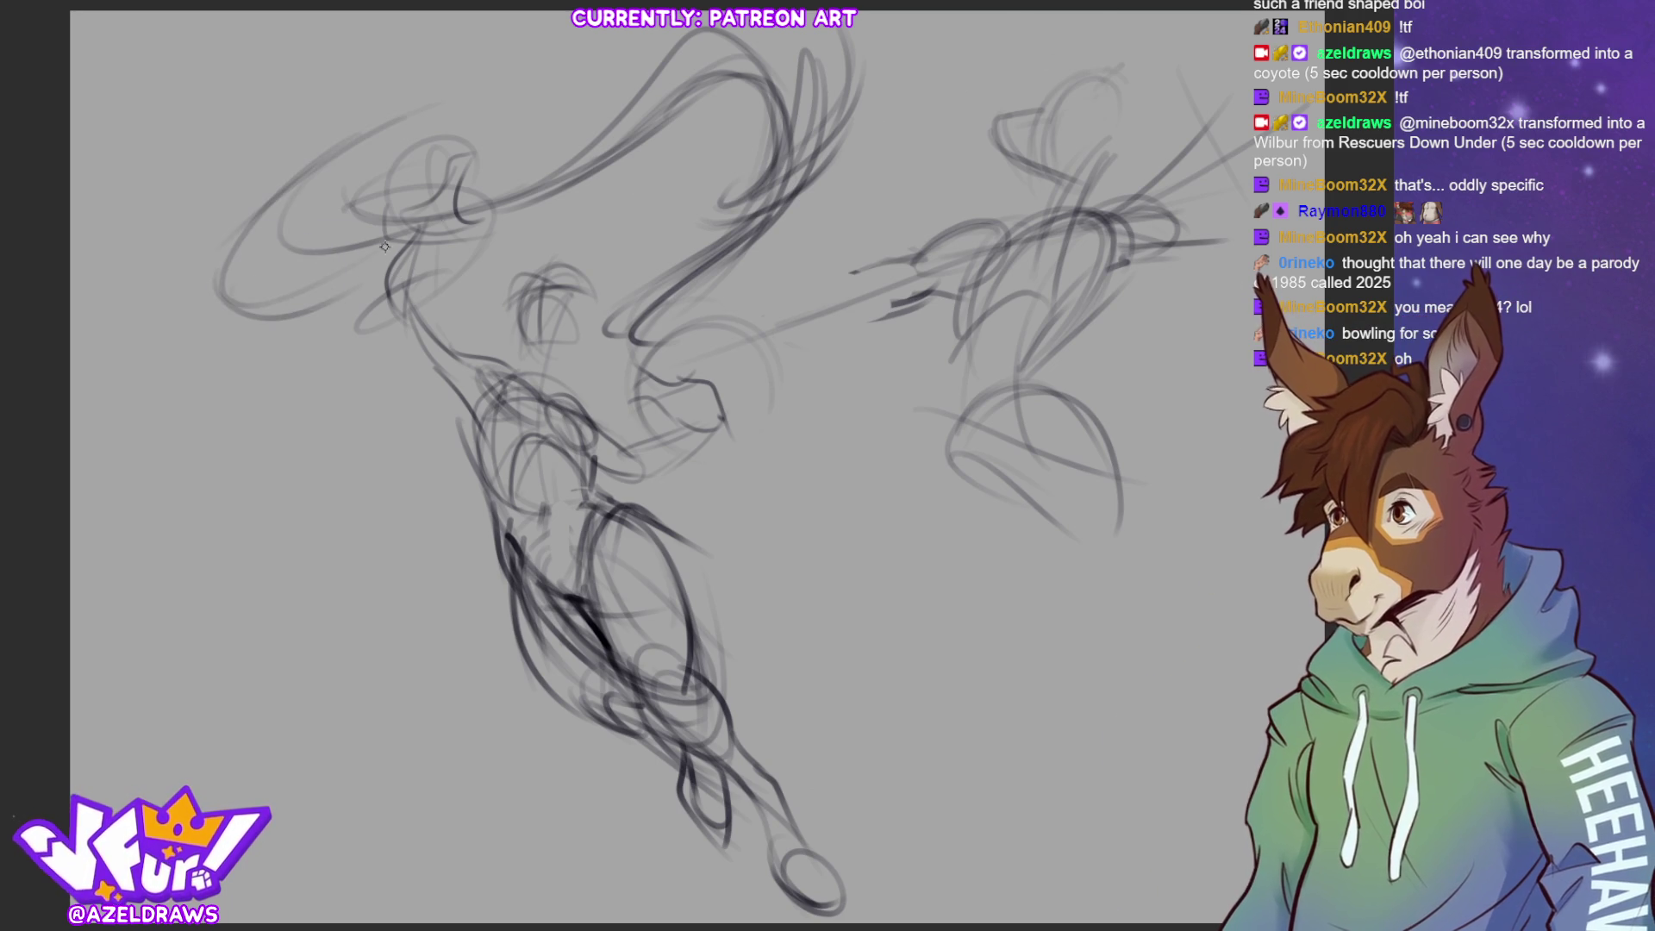
pyautogui.moveTo(422, 226)
pyautogui.mouseDown()
pyautogui.moveTo(387, 244)
pyautogui.moveTo(243, 254)
pyautogui.mouseUp()
pyautogui.hotkey('ctrl', 'z')
pyautogui.moveTo(384, 249)
pyautogui.mouseDown()
pyautogui.moveTo(258, 289)
pyautogui.moveTo(294, 303)
pyautogui.moveTo(267, 291)
pyautogui.moveTo(367, 261)
pyautogui.mouseUp()
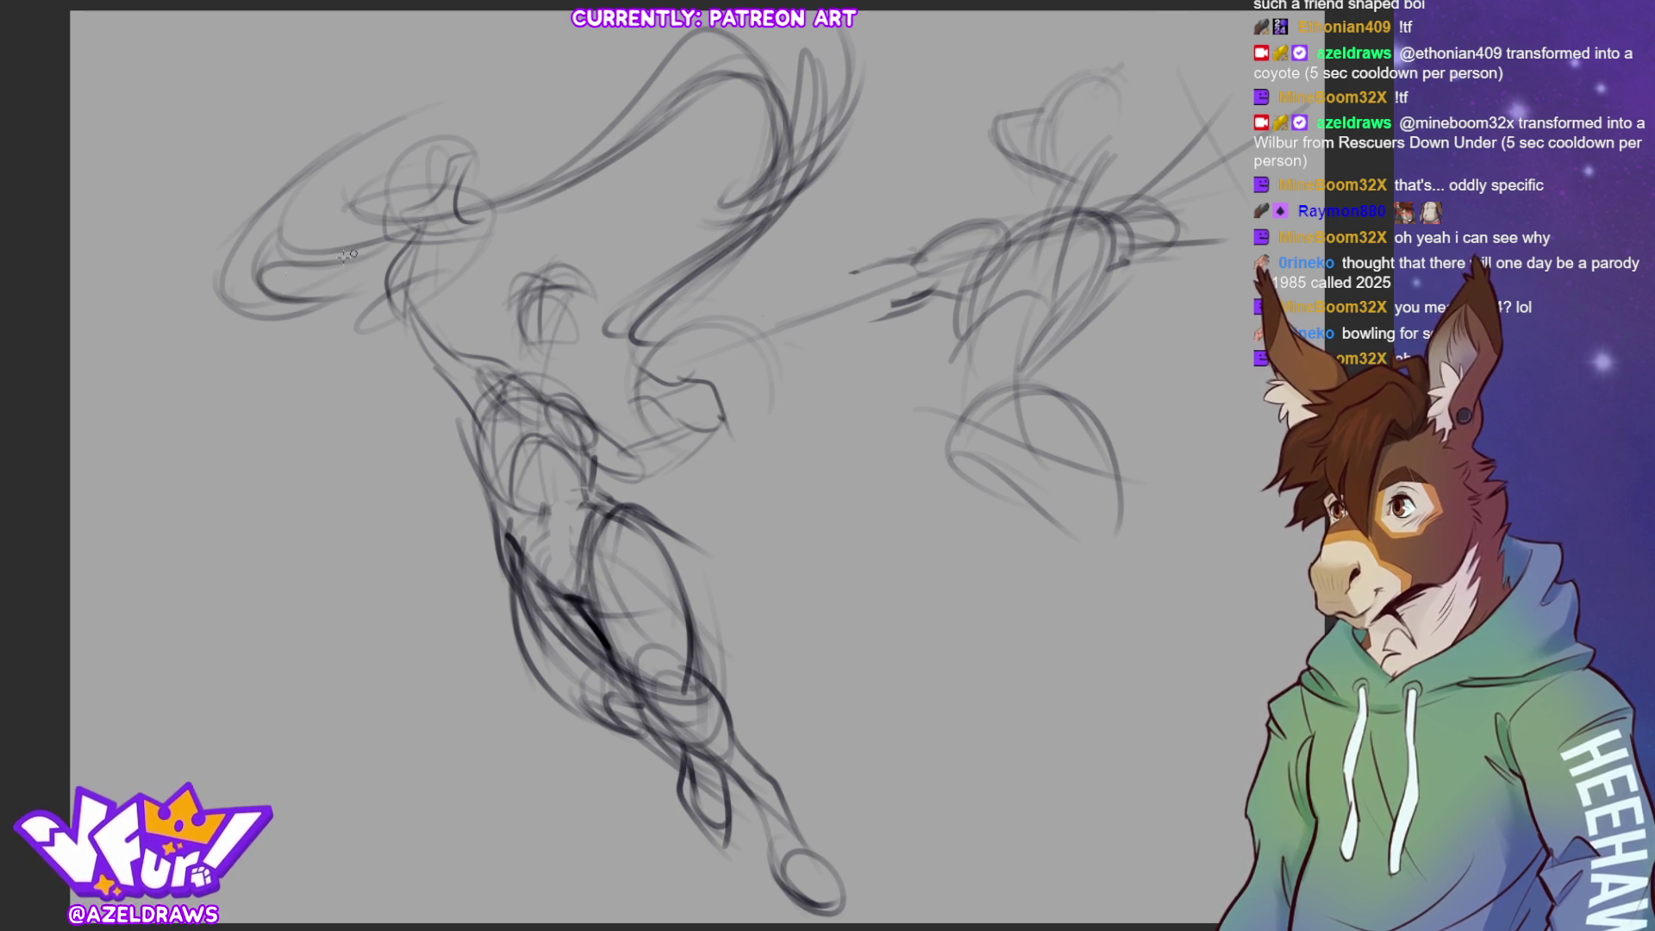
# Layer faint sweeping arcs over the head after discarding a first set
pyautogui.moveTo(331, 153); pyautogui.dragTo(507, 101)
pyautogui.moveTo(358, 100); pyautogui.dragTo(479, 66)
pyautogui.moveTo(292, 142); pyautogui.dragTo(435, 63)
pyautogui.moveTo(307, 113); pyautogui.dragTo(383, 76)
pyautogui.moveTo(384, 76); pyautogui.dragTo(465, 52)
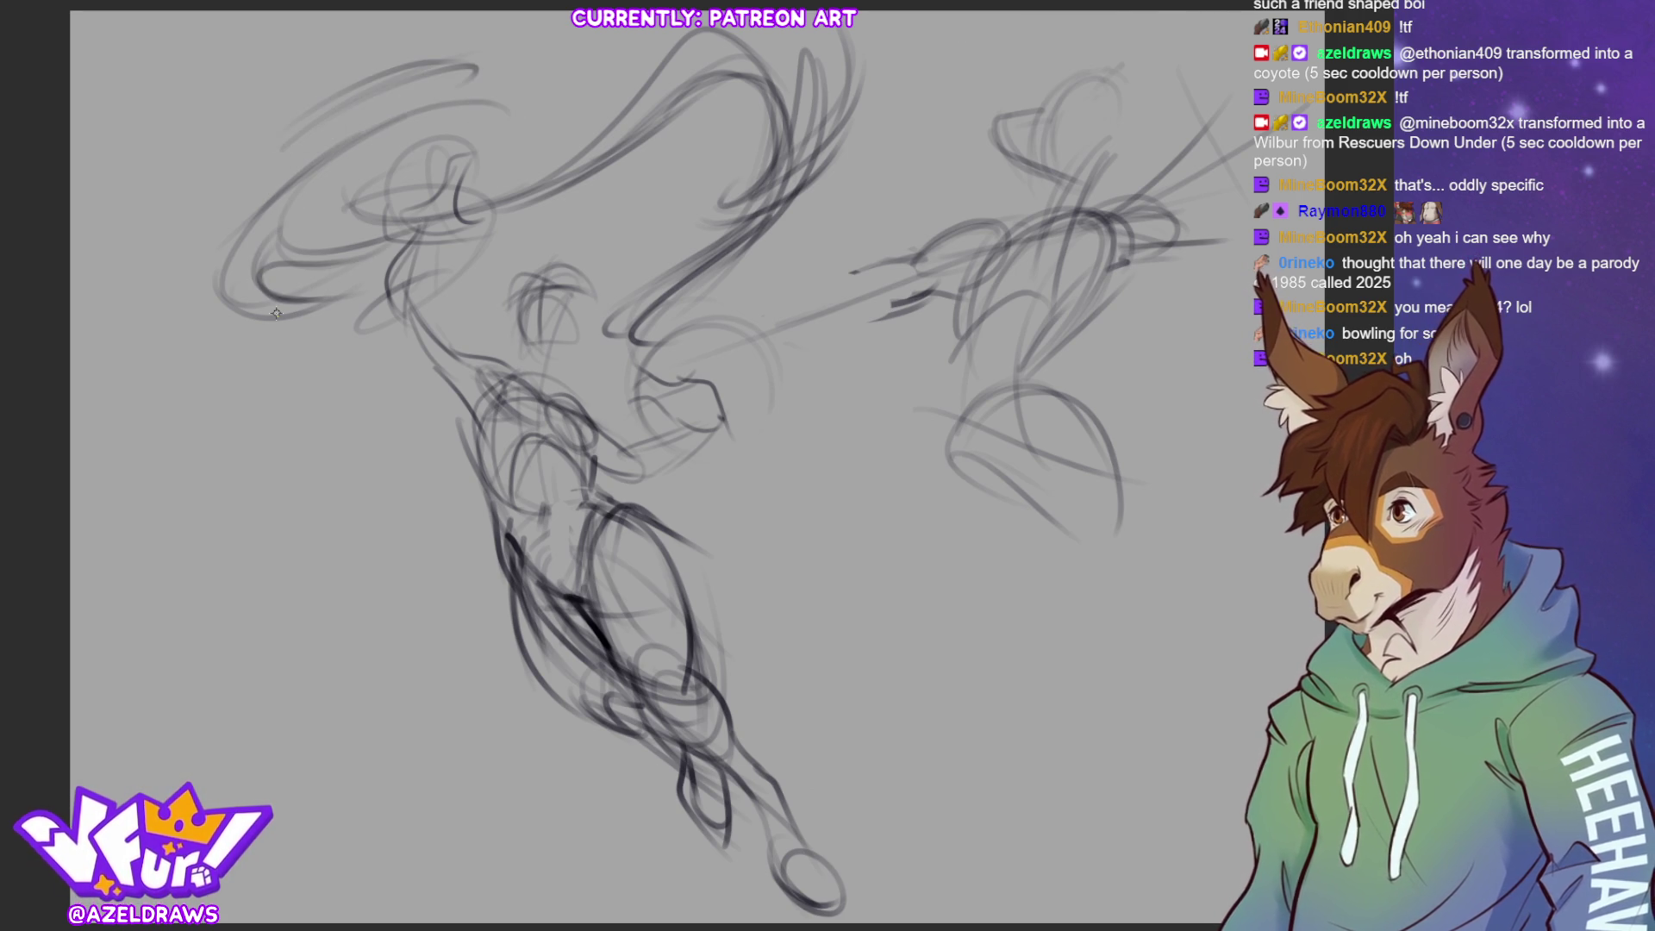
pyautogui.hotkey('ctrl', 'z')
pyautogui.hotkey('ctrl', 'z')
pyautogui.hotkey('ctrl', 'z')
pyautogui.moveTo(199, 258)
pyautogui.mouseDown()
pyautogui.moveTo(354, 109)
pyautogui.moveTo(448, 62)
pyautogui.mouseUp()
pyautogui.moveTo(275, 254); pyautogui.dragTo(502, 48)
pyautogui.moveTo(166, 253); pyautogui.dragTo(345, 129)
pyautogui.moveTo(344, 241); pyautogui.dragTo(534, 142)
pyautogui.moveTo(413, 216); pyautogui.dragTo(573, 103)
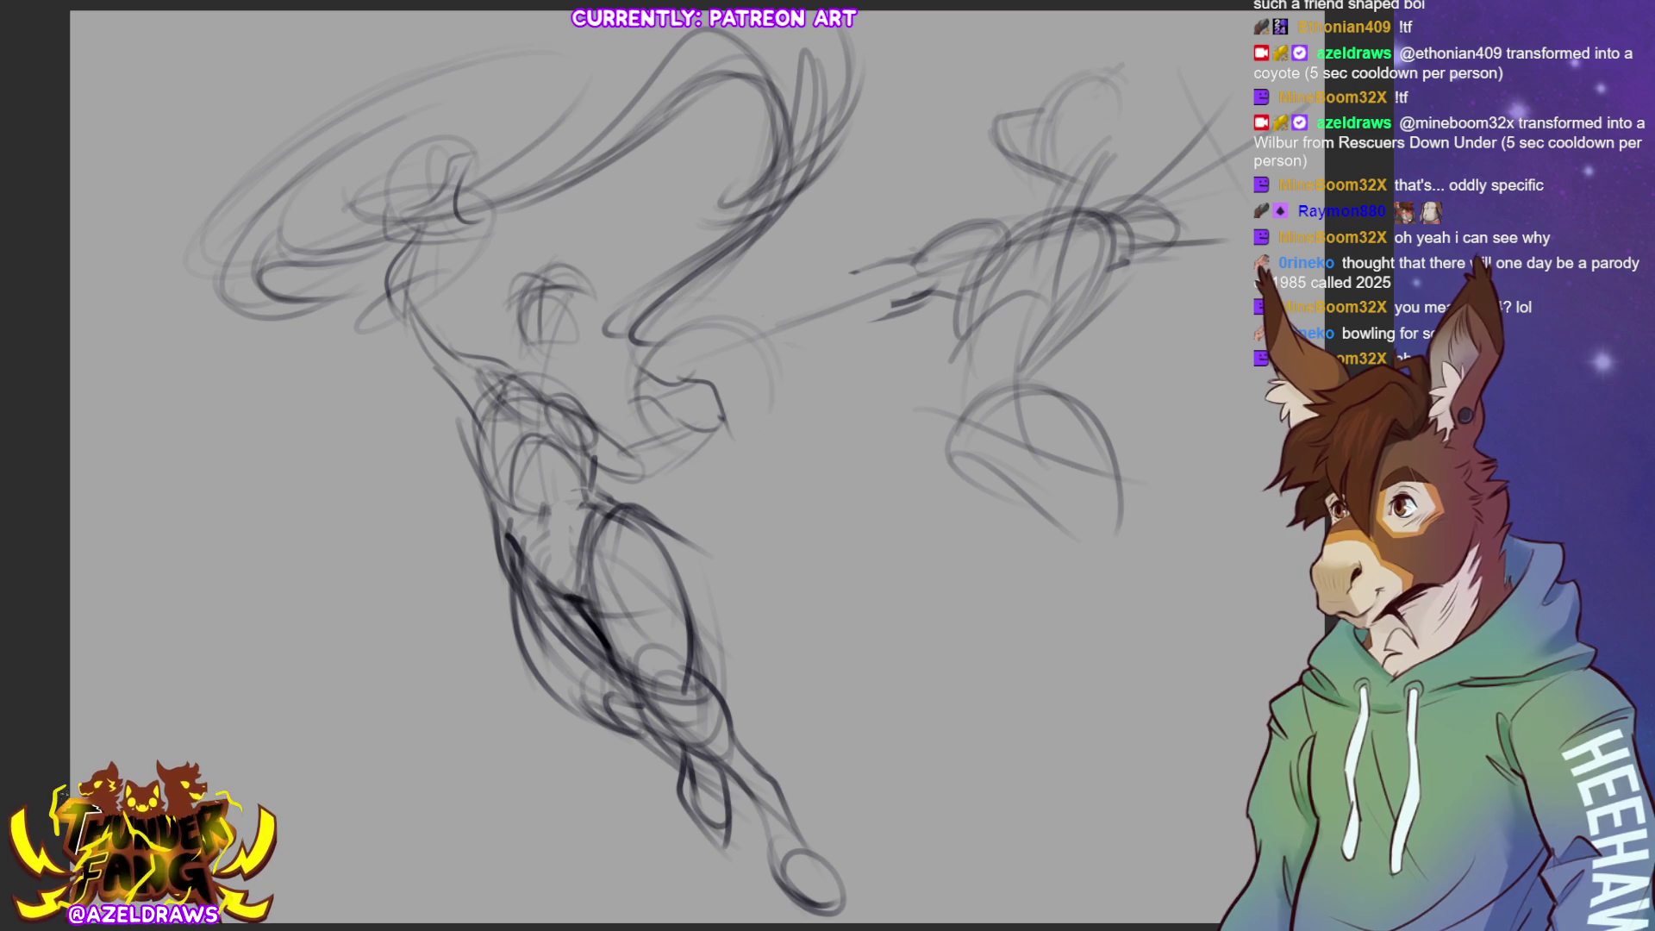
# Add diagonal and swirling lines at the upper left and across the top
pyautogui.moveTo(384, 49); pyautogui.dragTo(293, 129)
pyautogui.moveTo(370, 80)
pyautogui.mouseDown()
pyautogui.moveTo(203, 181)
pyautogui.moveTo(183, 258)
pyautogui.moveTo(128, 319)
pyautogui.mouseUp()
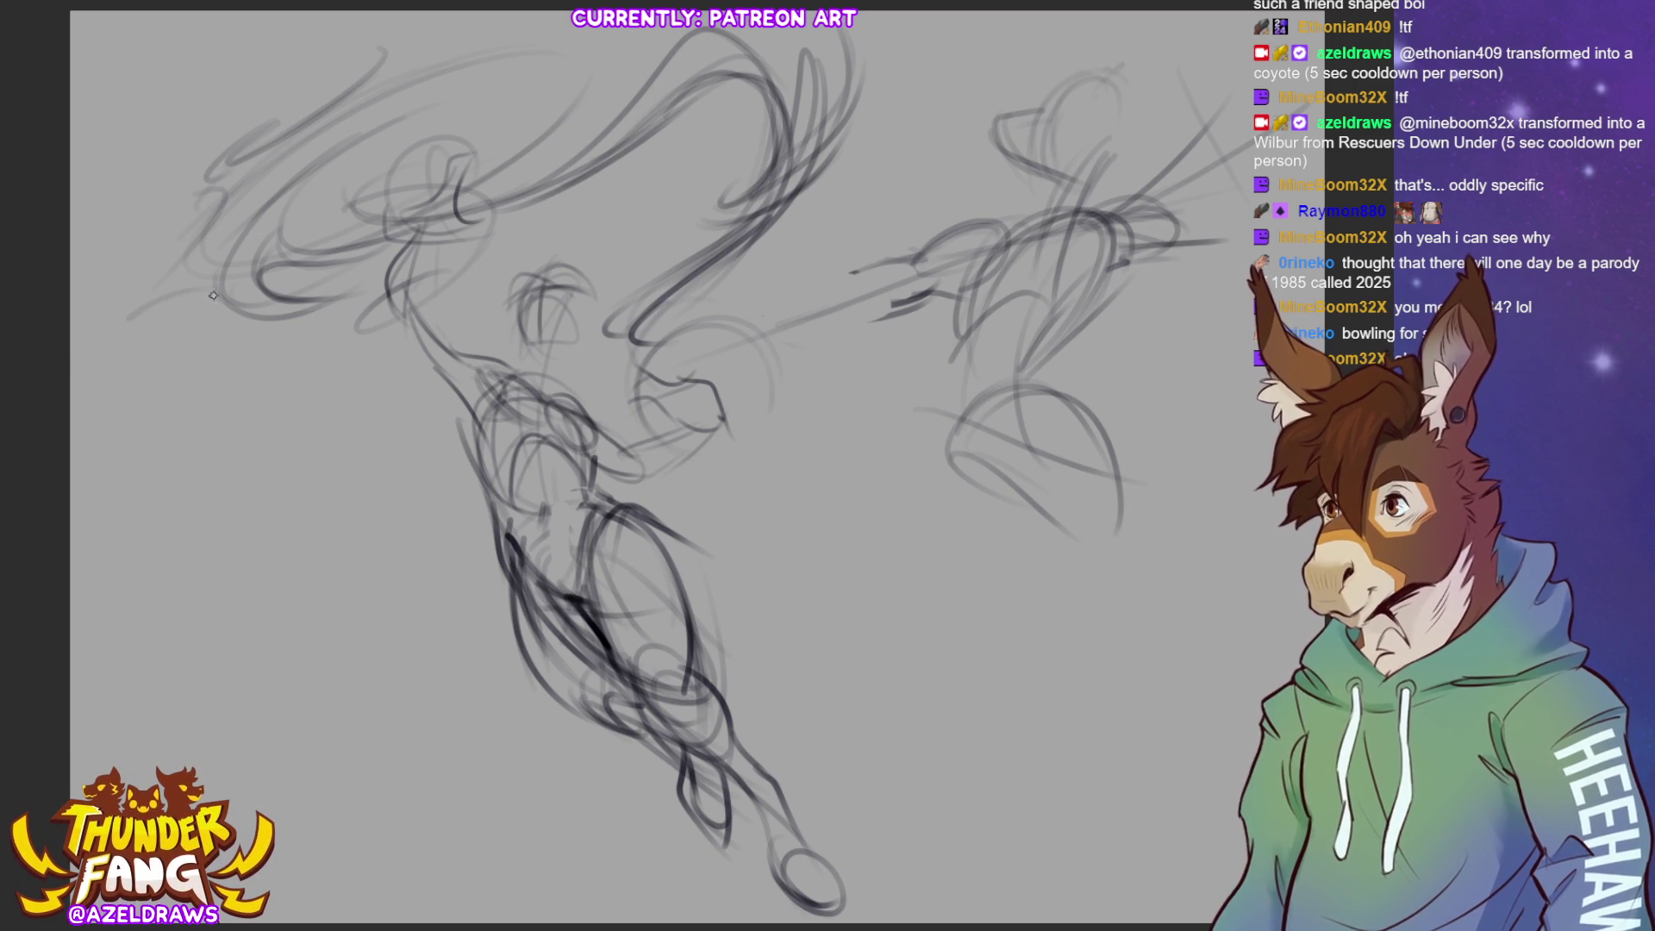
pyautogui.moveTo(378, 75); pyautogui.dragTo(530, 19)
pyautogui.moveTo(418, 34)
pyautogui.mouseDown()
pyautogui.moveTo(354, 86)
pyautogui.moveTo(365, 36)
pyautogui.mouseUp()
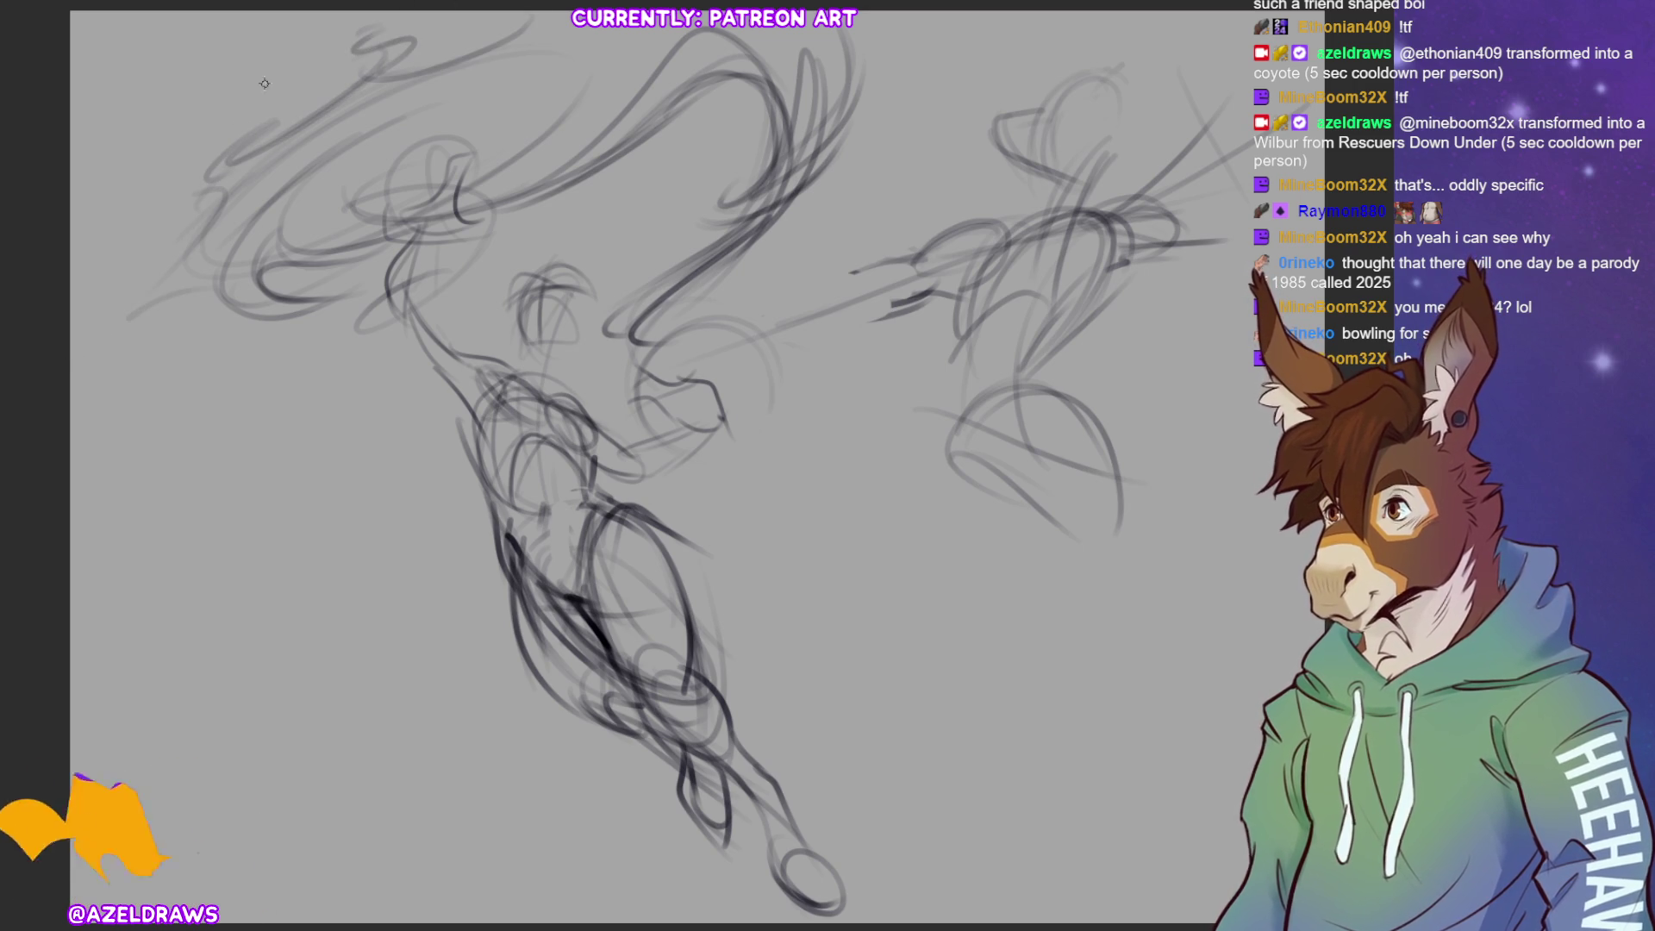
pyautogui.moveTo(264, 84); pyautogui.dragTo(171, 177)
pyautogui.moveTo(215, 96)
pyautogui.mouseDown()
pyautogui.moveTo(167, 175)
pyautogui.moveTo(220, 173)
pyautogui.moveTo(167, 191)
pyautogui.mouseUp()
pyautogui.moveTo(461, 77); pyautogui.dragTo(608, 43)
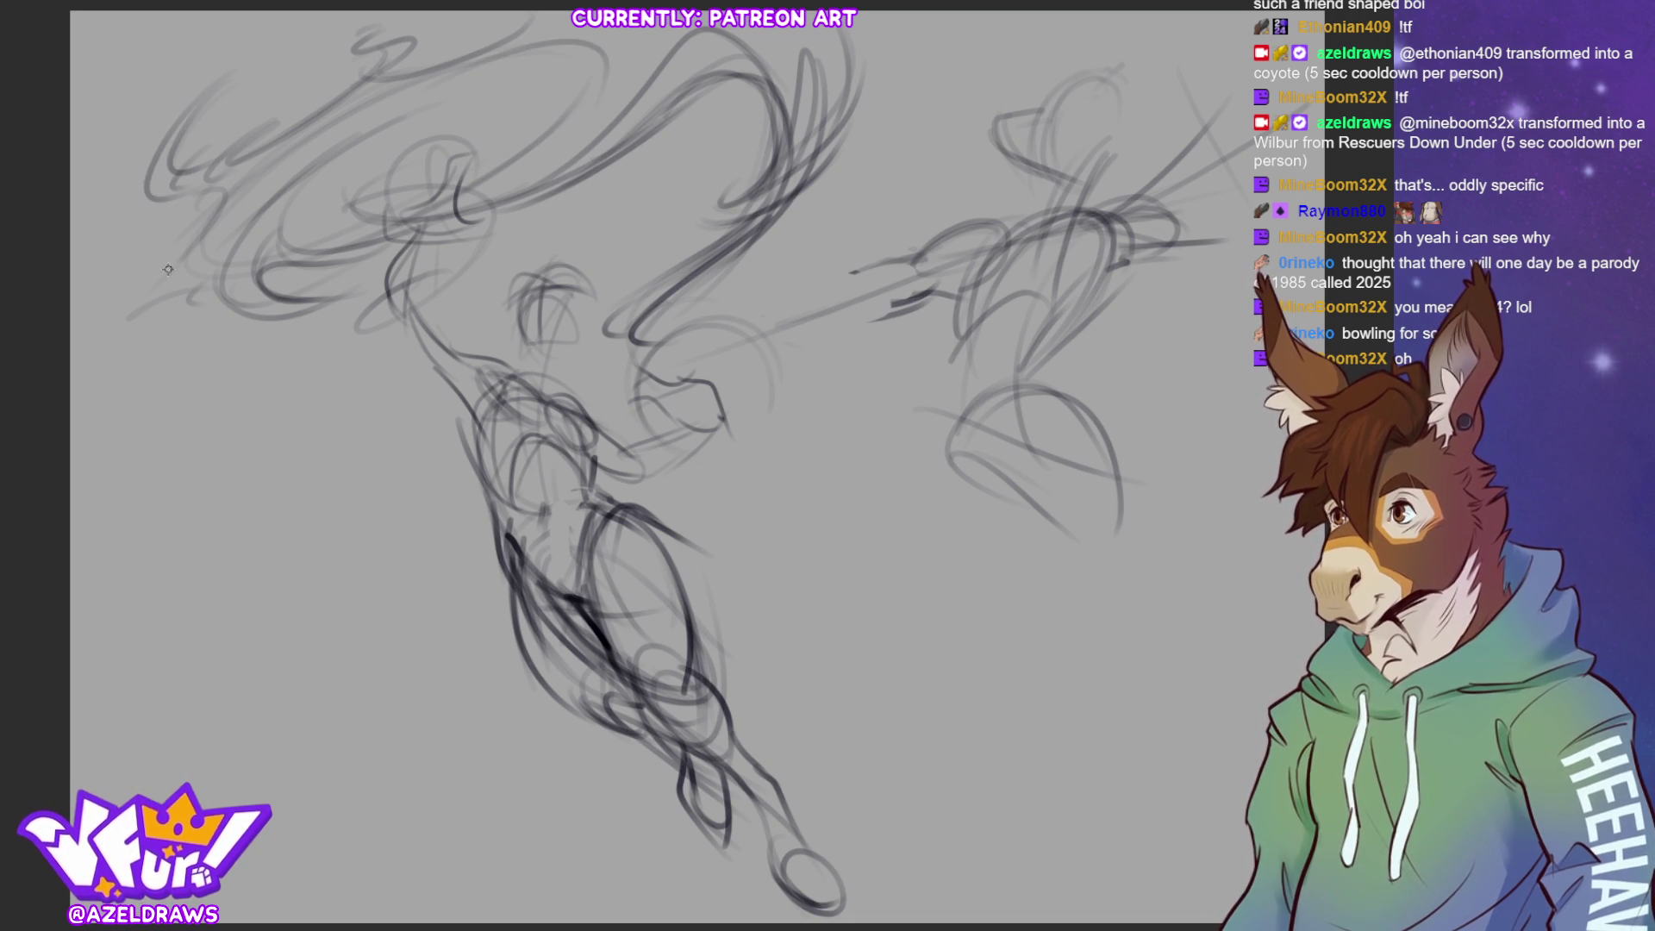
# Build strokes at the far left and around the head, redoing the head strokes
pyautogui.moveTo(119, 305); pyautogui.dragTo(85, 332)
pyautogui.moveTo(143, 257); pyautogui.dragTo(86, 340)
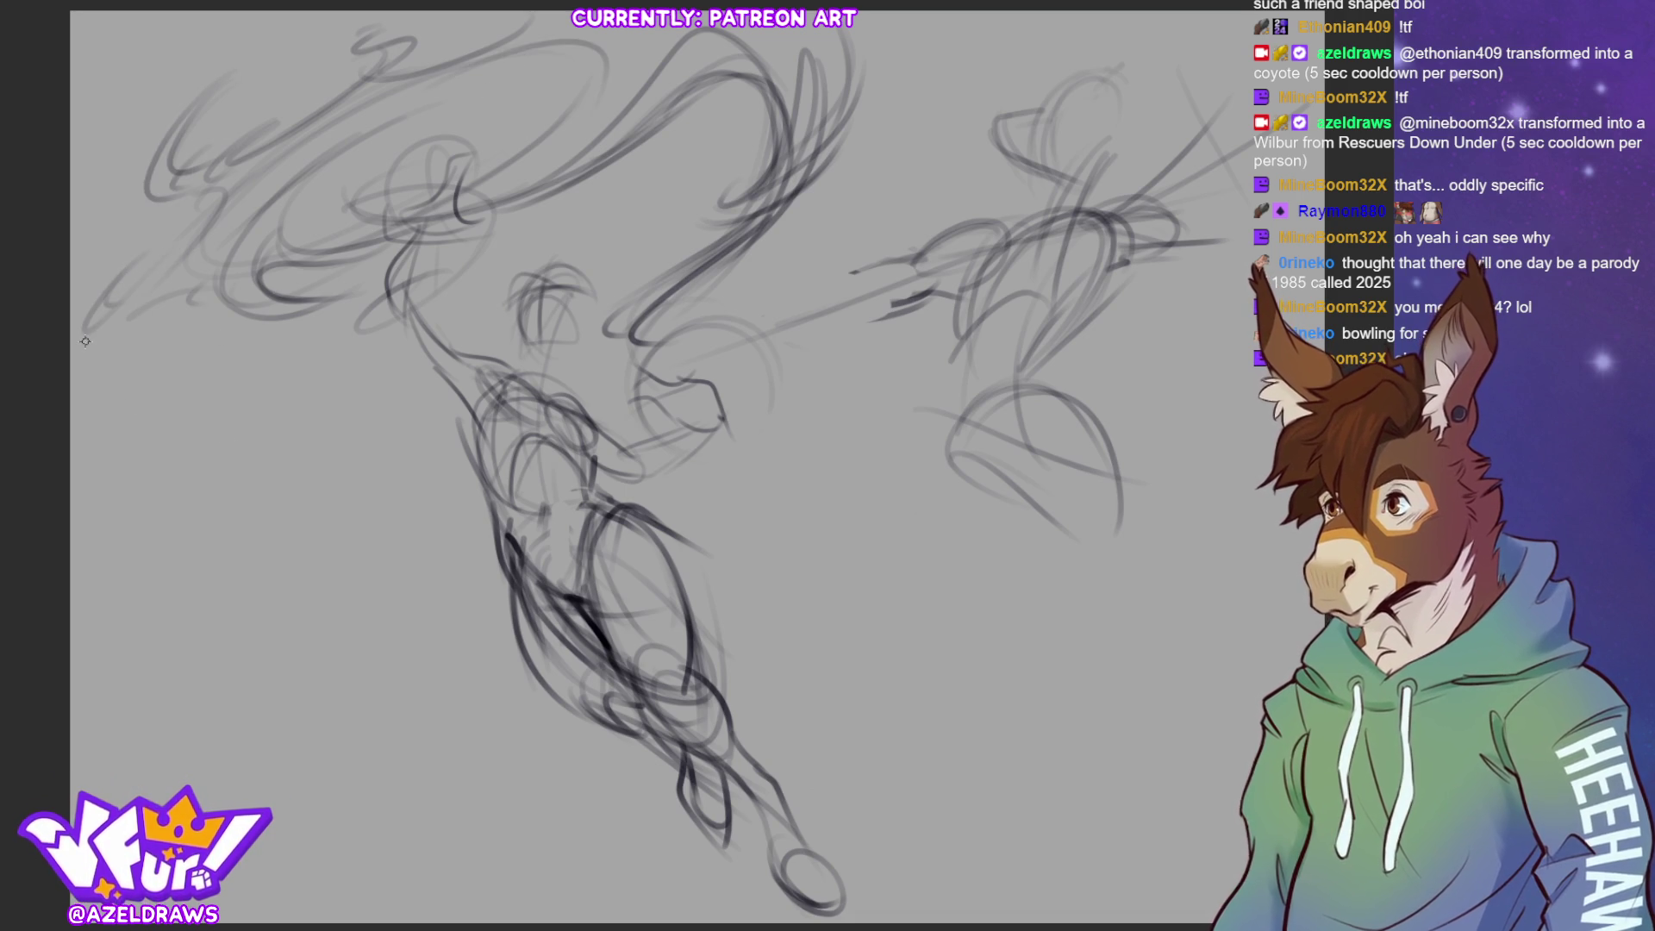
pyautogui.moveTo(320, 271); pyautogui.dragTo(193, 363)
pyautogui.moveTo(270, 299)
pyautogui.mouseDown()
pyautogui.moveTo(233, 322)
pyautogui.moveTo(293, 315)
pyautogui.moveTo(271, 338)
pyautogui.mouseUp()
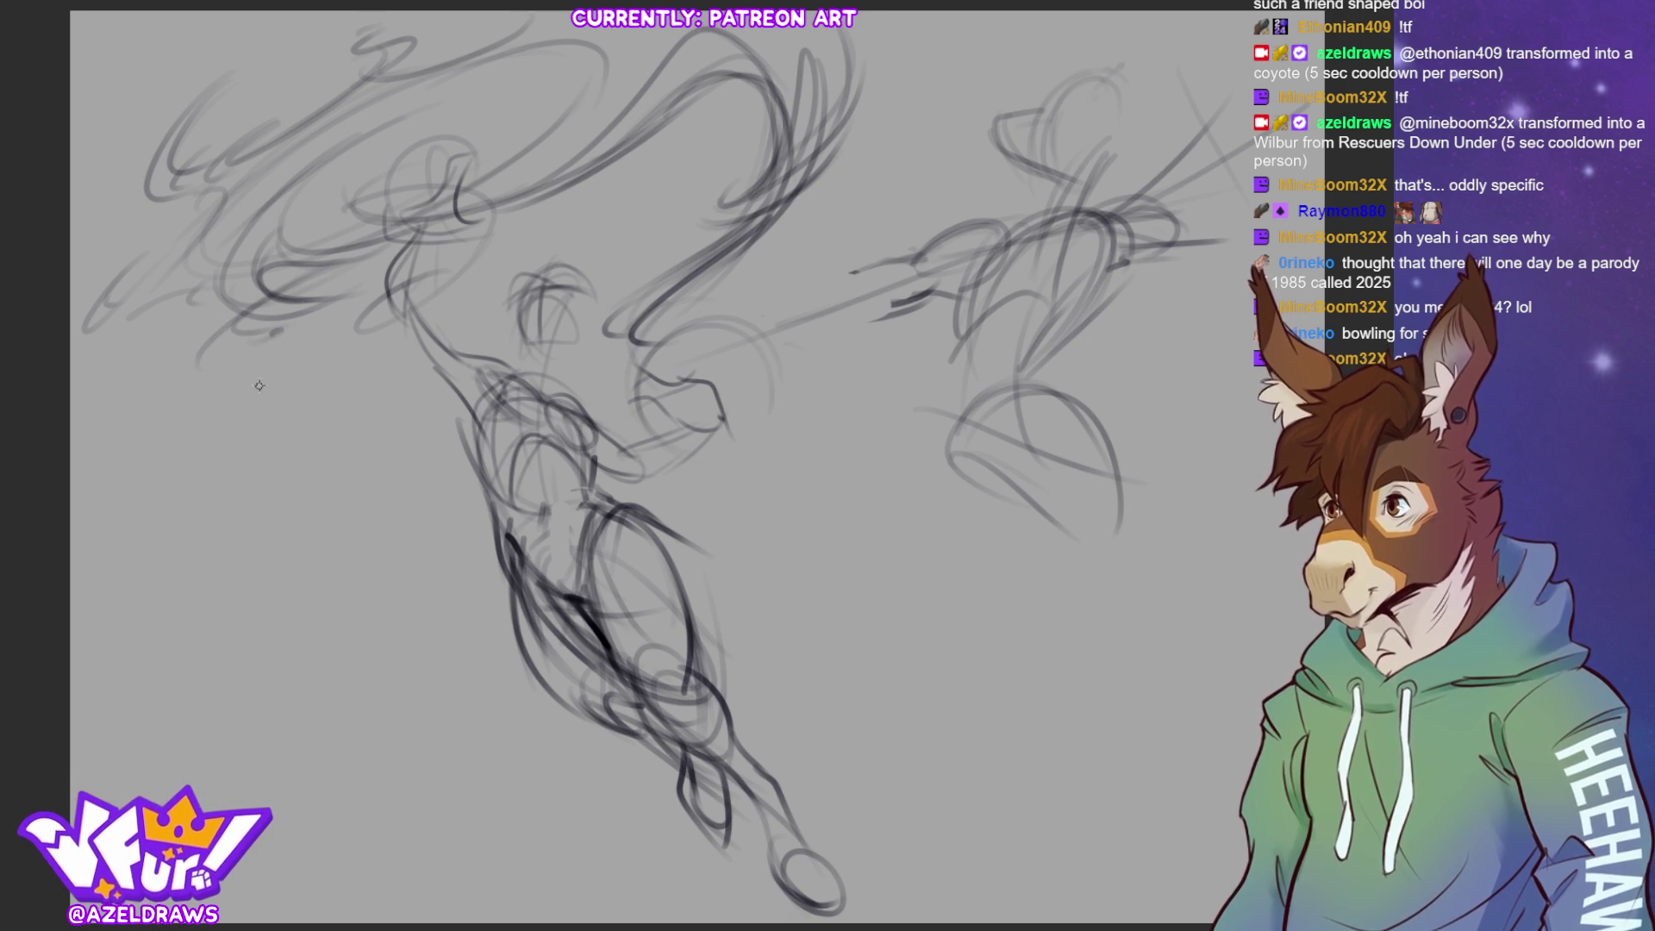
pyautogui.moveTo(473, 204)
pyautogui.mouseDown()
pyautogui.moveTo(565, 145)
pyautogui.moveTo(432, 231)
pyautogui.moveTo(548, 264)
pyautogui.mouseUp()
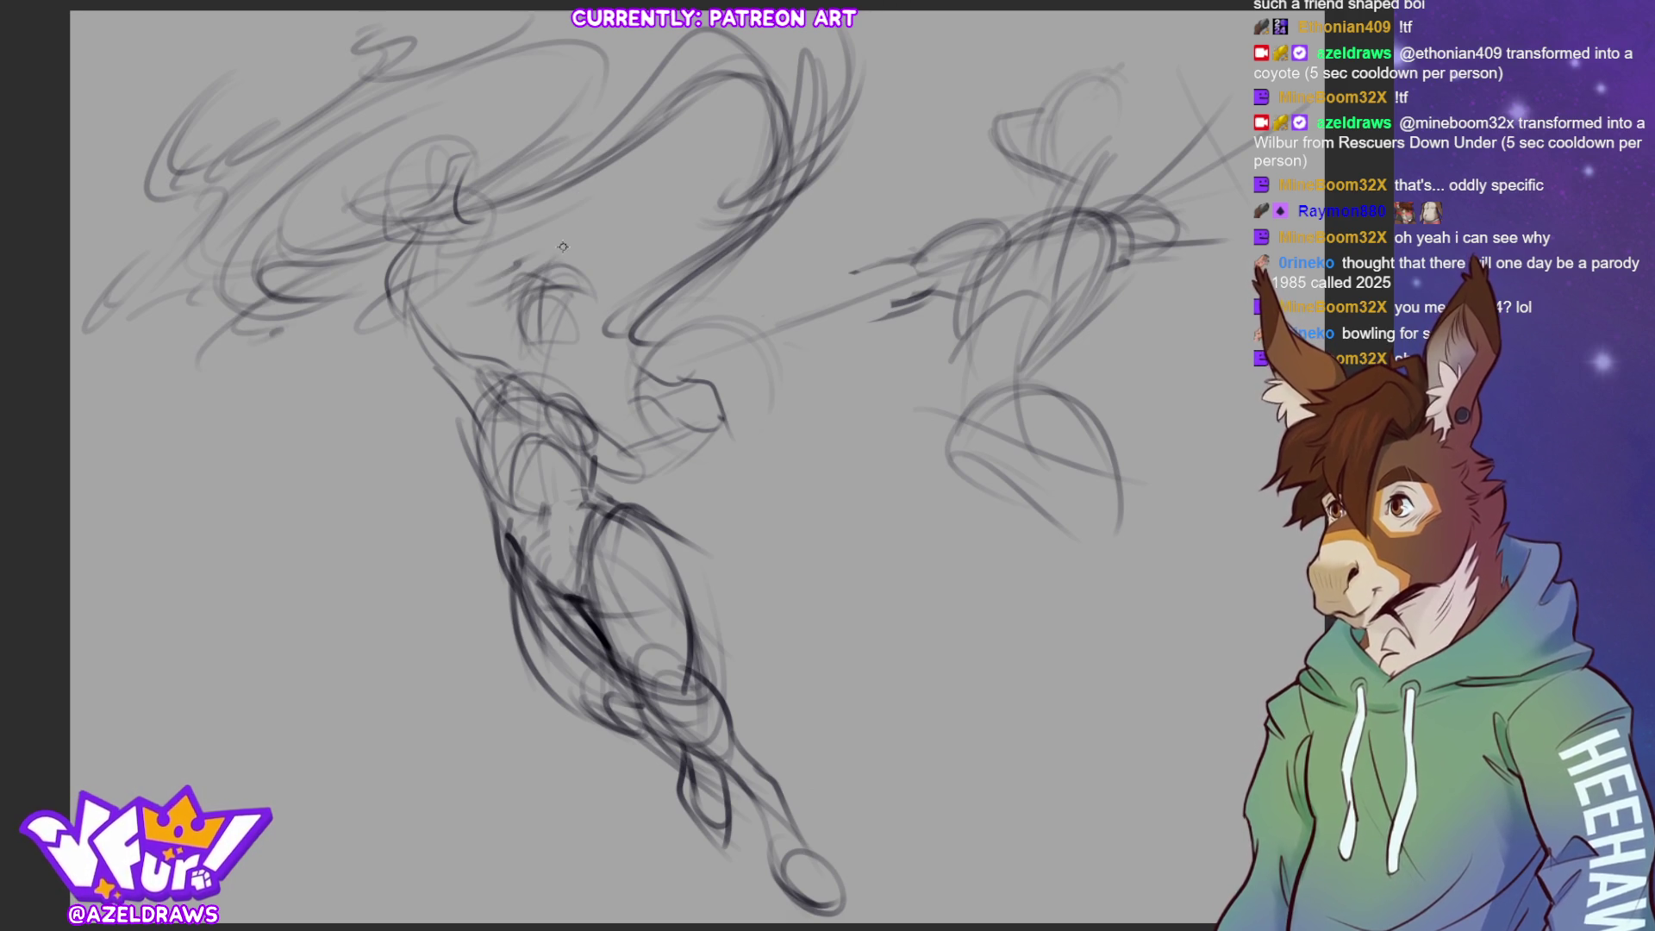
pyautogui.hotkey('ctrl', 'z')
pyautogui.hotkey('ctrl', 'z')
pyautogui.moveTo(465, 257); pyautogui.dragTo(553, 215)
pyautogui.moveTo(444, 285); pyautogui.dragTo(517, 258)
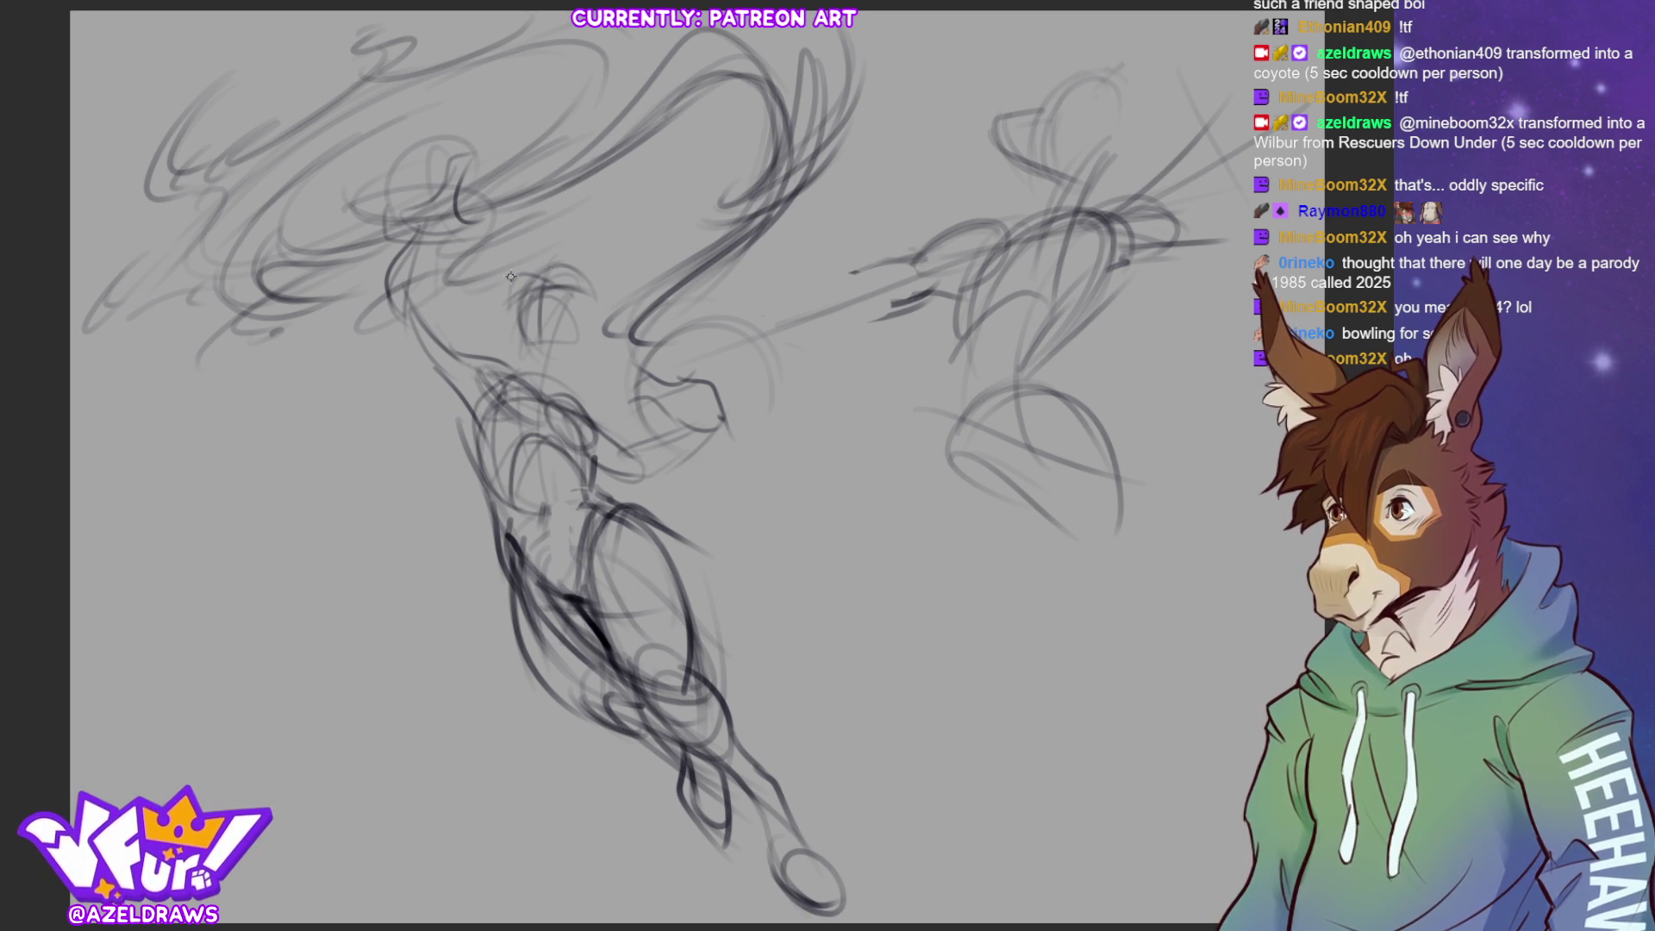
# Add upward sweeping strokes at the top right and start a cyan arc over the head
pyautogui.moveTo(722, 222)
pyautogui.mouseDown()
pyautogui.moveTo(892, 155)
pyautogui.moveTo(857, 157)
pyautogui.mouseUp()
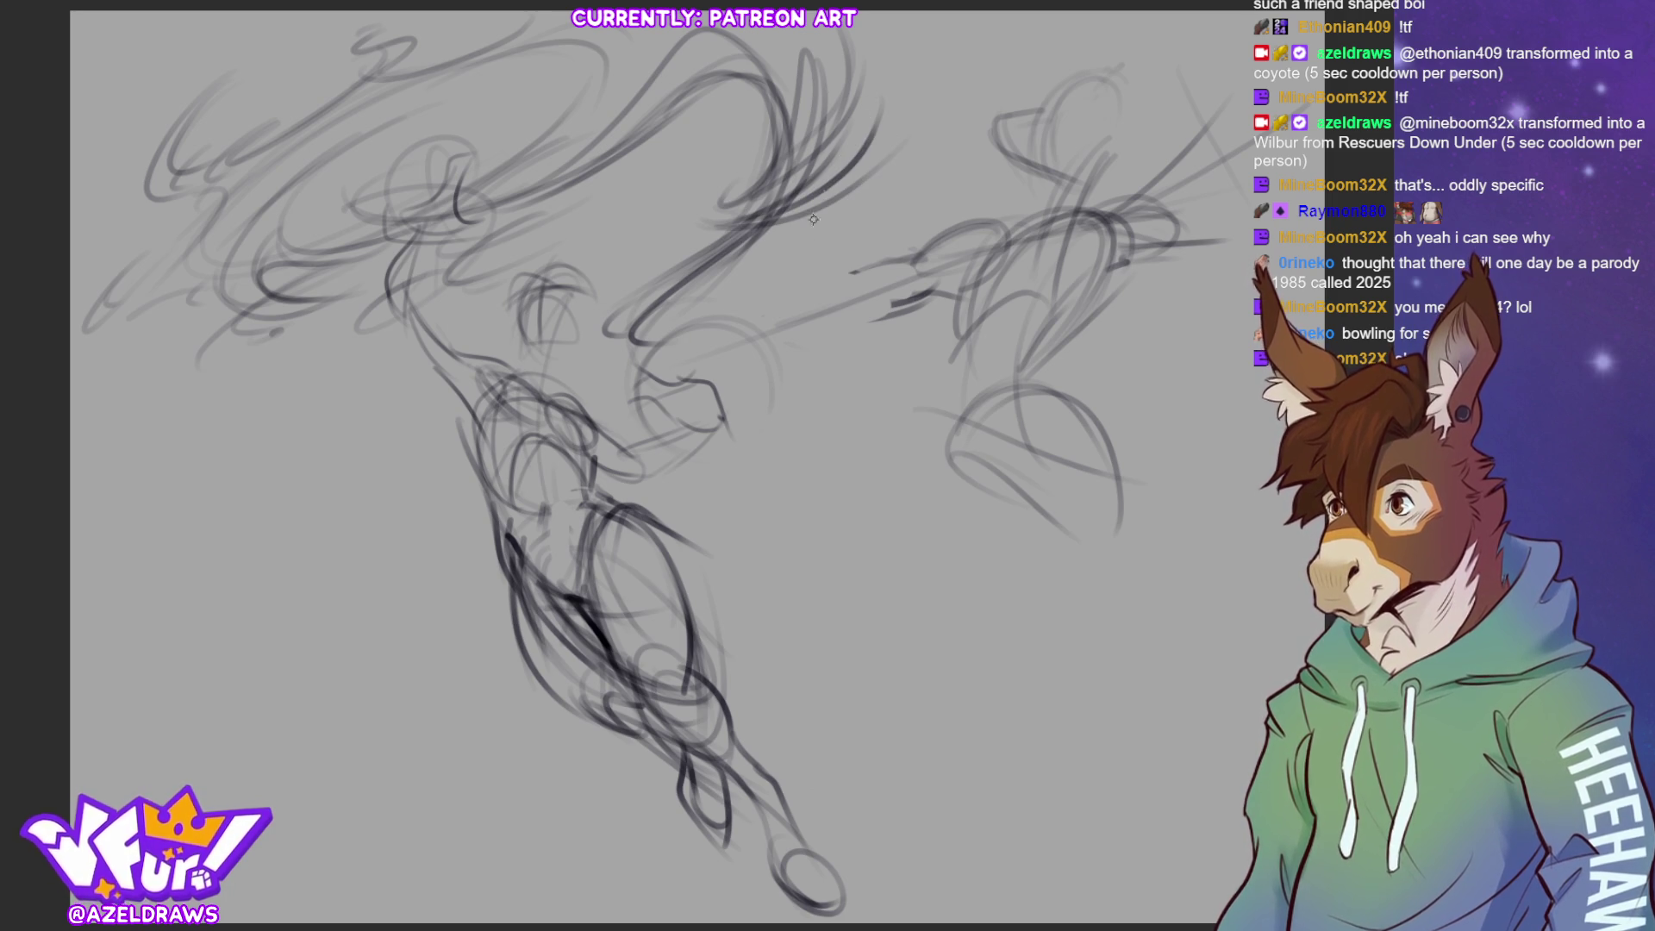
pyautogui.moveTo(707, 184); pyautogui.dragTo(797, 126)
pyautogui.moveTo(772, 200); pyautogui.dragTo(812, 91)
pyautogui.moveTo(791, 146)
pyautogui.mouseDown()
pyautogui.moveTo(814, 72)
pyautogui.moveTo(831, 72)
pyautogui.mouseUp()
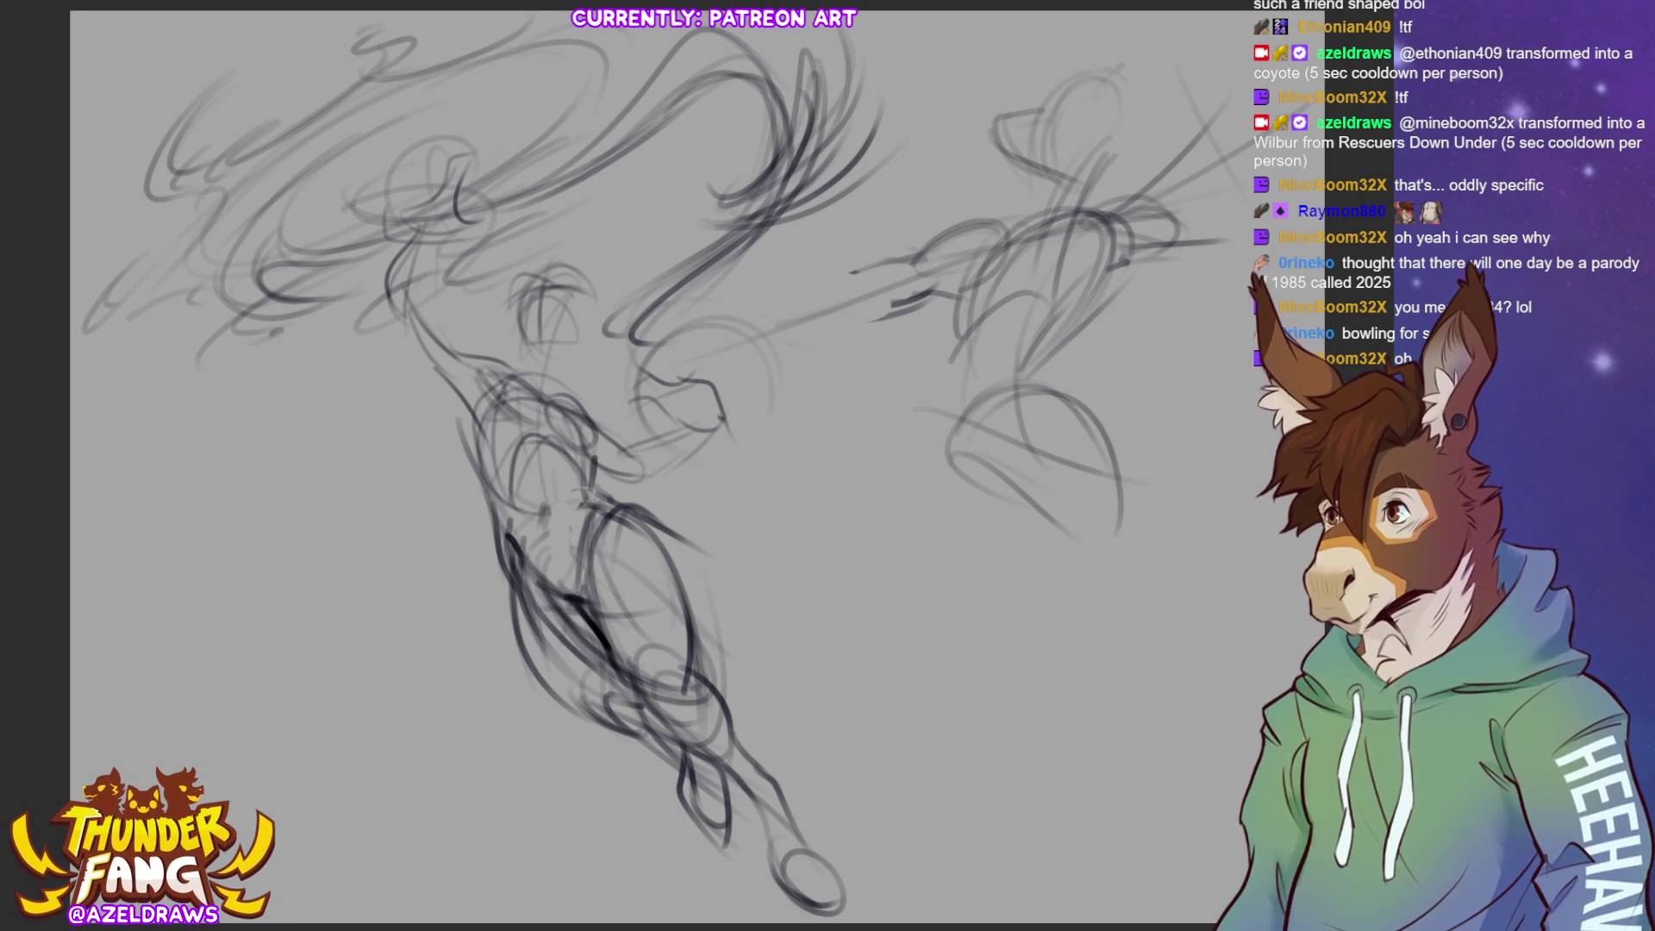
pyautogui.moveTo(449, 215)
pyautogui.mouseDown()
pyautogui.moveTo(548, 188)
pyautogui.moveTo(741, 93)
pyautogui.moveTo(700, 53)
pyautogui.moveTo(681, 69)
pyautogui.moveTo(715, 41)
pyautogui.moveTo(628, 132)
pyautogui.moveTo(509, 200)
pyautogui.mouseUp()
# Thicken the cyan arc over the head and finish its tail with a small hook
pyautogui.moveTo(668, 104)
pyautogui.mouseDown()
pyautogui.moveTo(720, 53)
pyautogui.moveTo(663, 78)
pyautogui.moveTo(670, 64)
pyautogui.mouseUp()
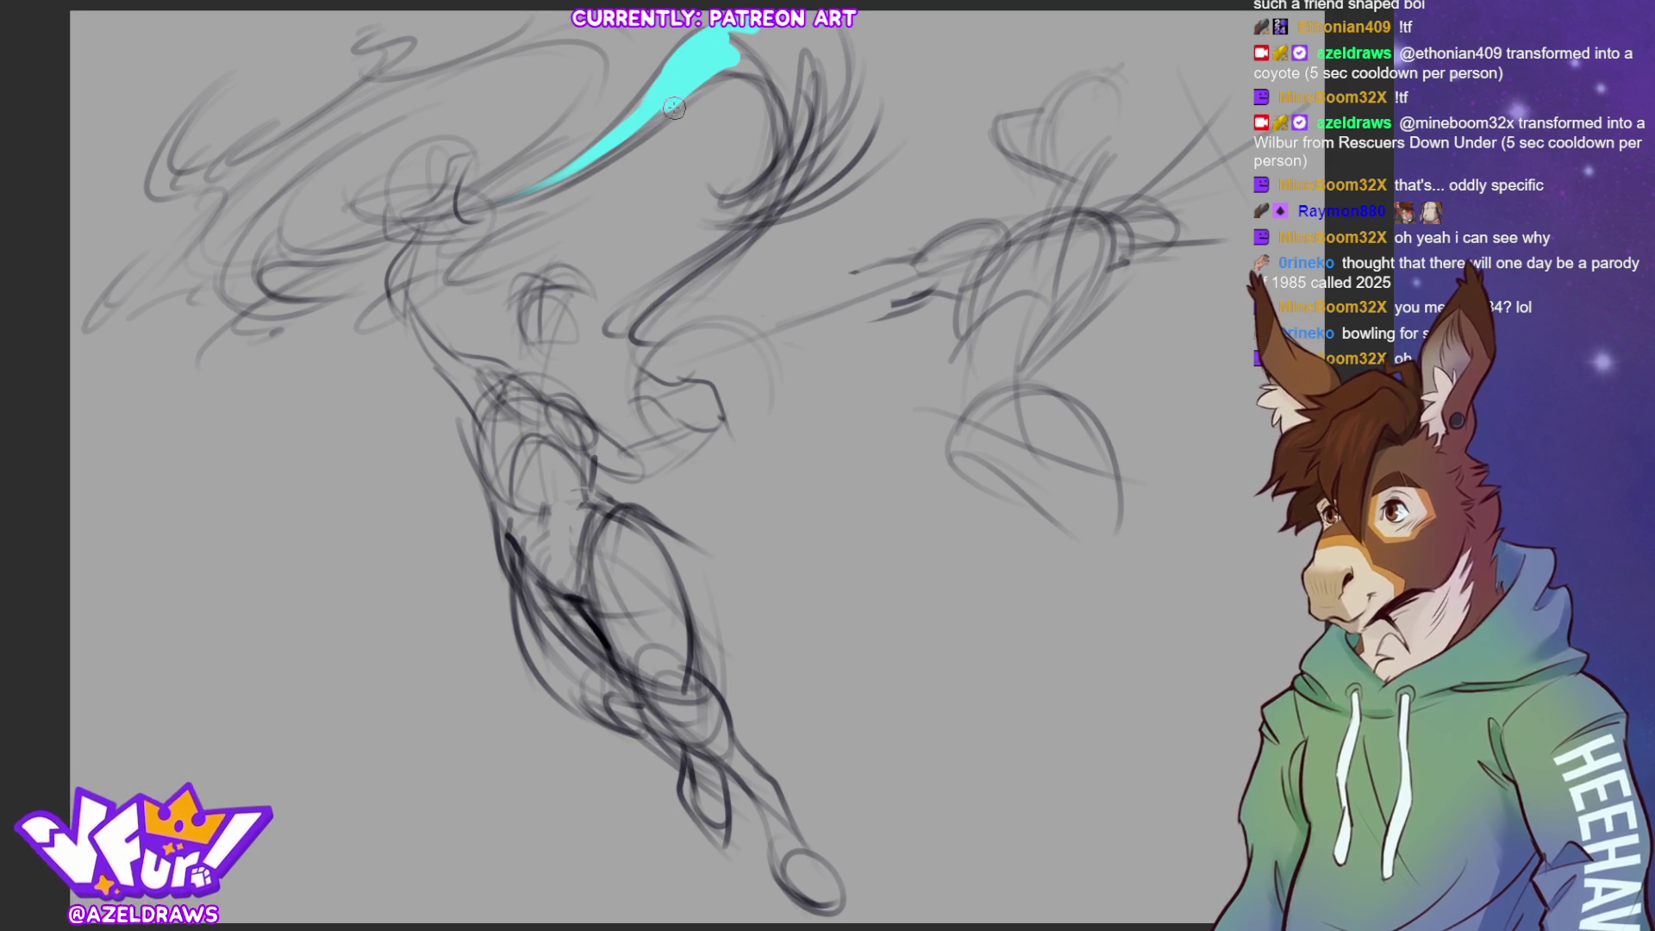
pyautogui.moveTo(711, 77)
pyautogui.mouseDown()
pyautogui.moveTo(666, 130)
pyautogui.moveTo(680, 95)
pyautogui.moveTo(652, 116)
pyautogui.moveTo(720, 65)
pyautogui.moveTo(383, 237)
pyautogui.moveTo(362, 226)
pyautogui.mouseUp()
pyautogui.moveTo(577, 152); pyautogui.dragTo(354, 226)
pyautogui.hotkey('ctrl', 'z')
pyautogui.hotkey('ctrl', 'z')
pyautogui.hotkey('ctrl', 'z')
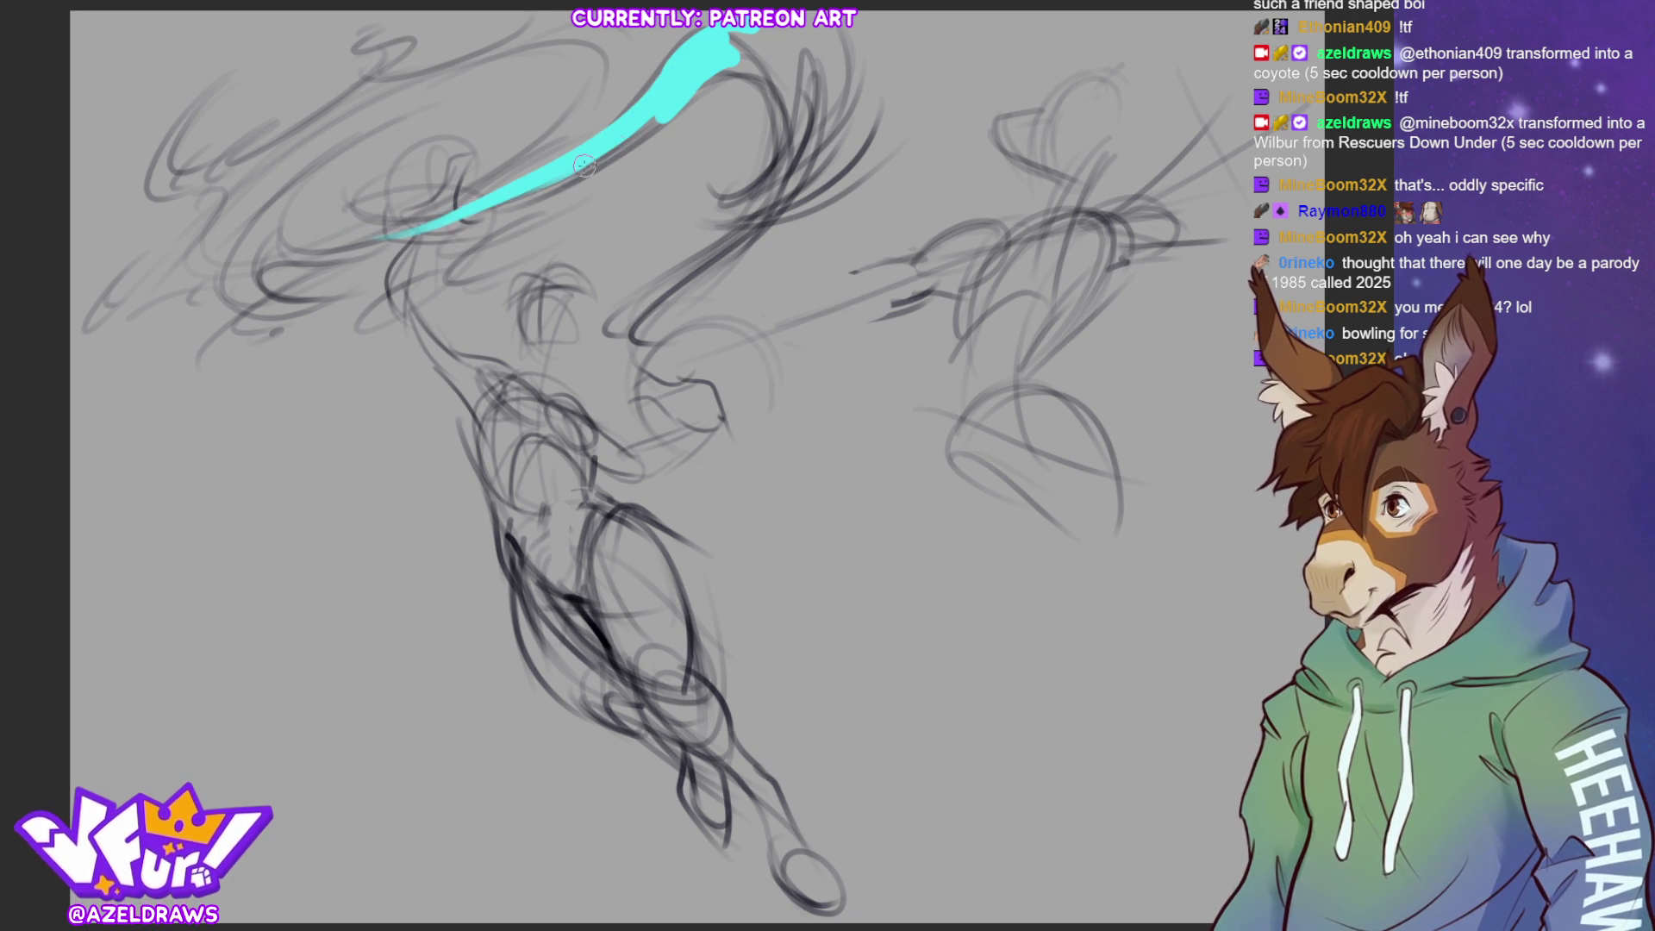
pyautogui.moveTo(369, 207)
pyautogui.mouseDown()
pyautogui.moveTo(526, 177)
pyautogui.moveTo(650, 128)
pyautogui.mouseUp()
pyautogui.hotkey('ctrl', 'z')
pyautogui.moveTo(392, 215); pyautogui.dragTo(593, 148)
pyautogui.hotkey('ctrl', 'z')
pyautogui.moveTo(384, 211); pyautogui.dragTo(579, 172)
pyautogui.hotkey('ctrl', 'z')
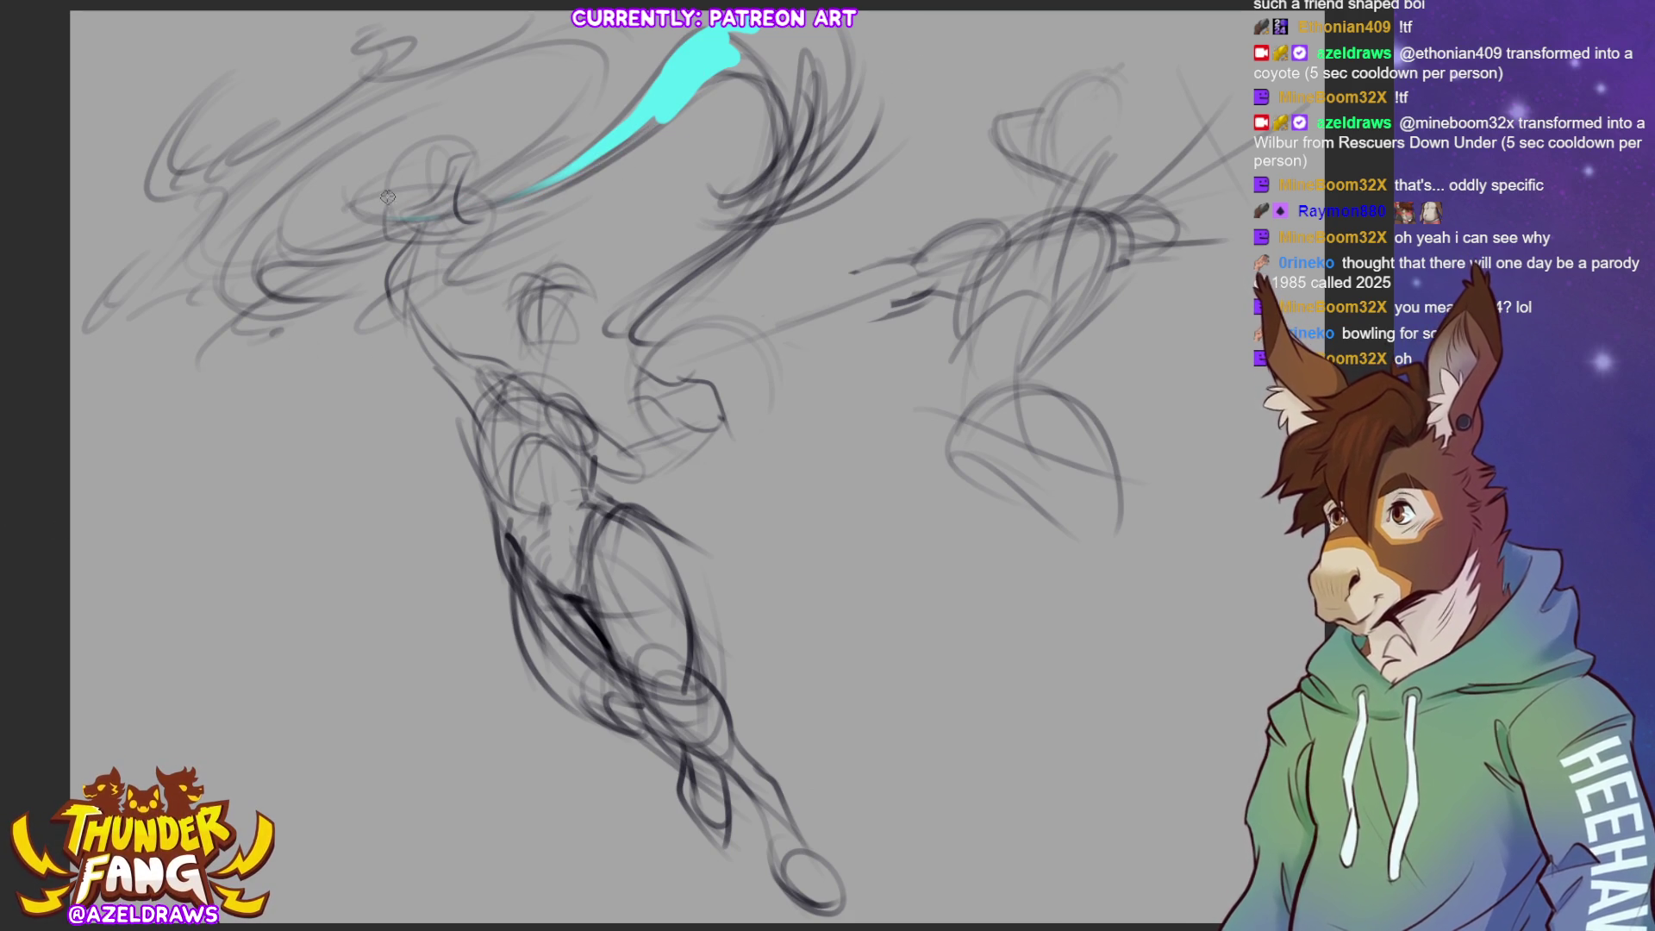
pyautogui.moveTo(517, 196)
pyautogui.mouseDown()
pyautogui.moveTo(392, 192)
pyautogui.moveTo(398, 211)
pyautogui.mouseUp()
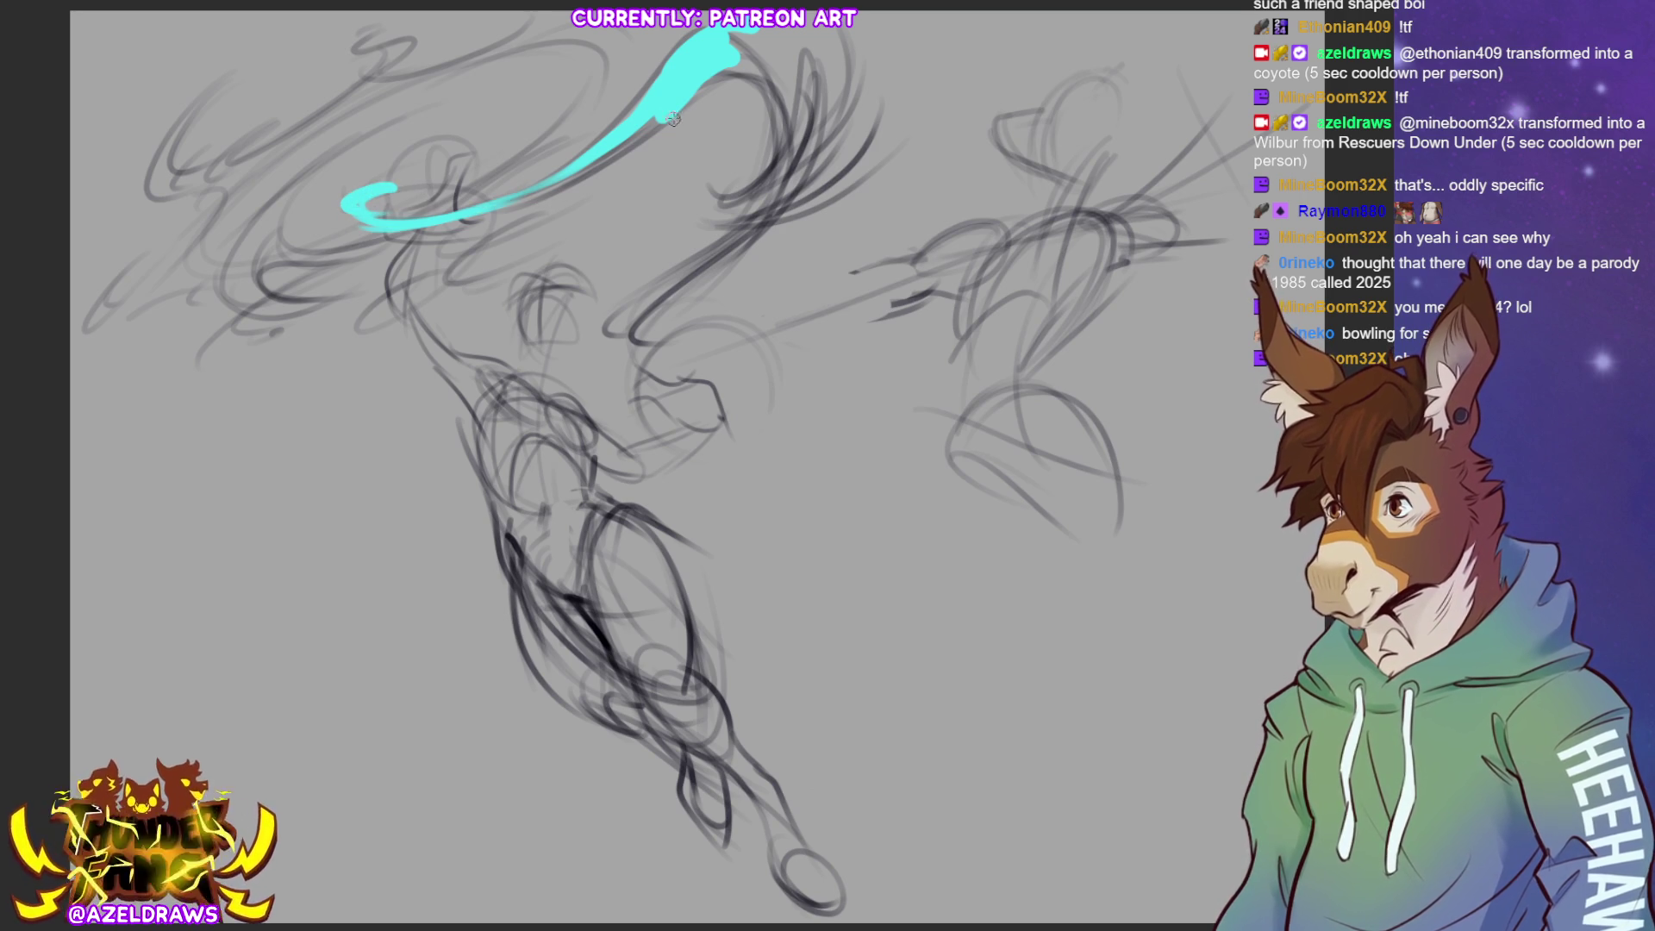
# Paint a second long cyan stroke down beside the arm with hooks at its tip
pyautogui.moveTo(783, 159)
pyautogui.mouseDown()
pyautogui.moveTo(735, 240)
pyautogui.moveTo(629, 344)
pyautogui.mouseUp()
pyautogui.hotkey('ctrl', 'z')
pyautogui.hotkey('ctrl', 'z')
pyautogui.moveTo(782, 164)
pyautogui.mouseDown()
pyautogui.moveTo(742, 231)
pyautogui.moveTo(633, 332)
pyautogui.mouseUp()
pyautogui.moveTo(763, 205)
pyautogui.mouseDown()
pyautogui.moveTo(612, 329)
pyautogui.moveTo(706, 257)
pyautogui.mouseUp()
pyautogui.moveTo(637, 315)
pyautogui.mouseDown()
pyautogui.moveTo(634, 341)
pyautogui.moveTo(762, 324)
pyautogui.mouseUp()
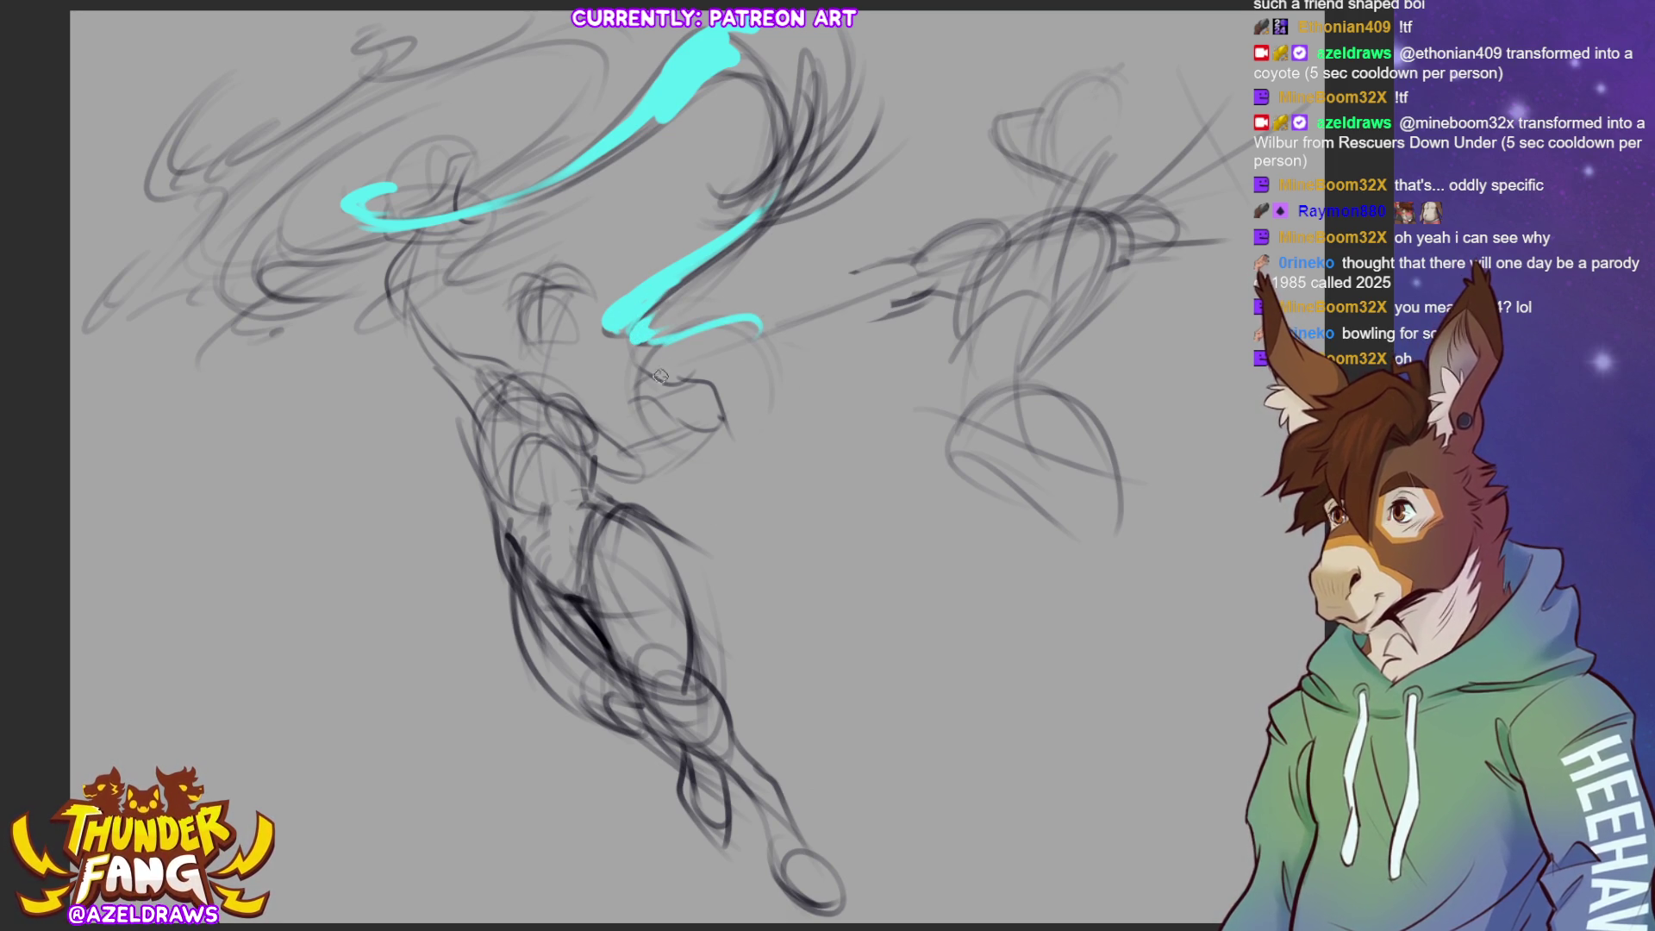
pyautogui.moveTo(636, 377)
pyautogui.mouseDown()
pyautogui.moveTo(614, 398)
pyautogui.moveTo(648, 399)
pyautogui.mouseUp()
# Paint stacked cyan coil strokes below the hook, ending in a single small drip dab
pyautogui.moveTo(776, 341)
pyautogui.mouseDown()
pyautogui.moveTo(615, 396)
pyautogui.moveTo(589, 431)
pyautogui.moveTo(592, 410)
pyautogui.moveTo(614, 411)
pyautogui.mouseUp()
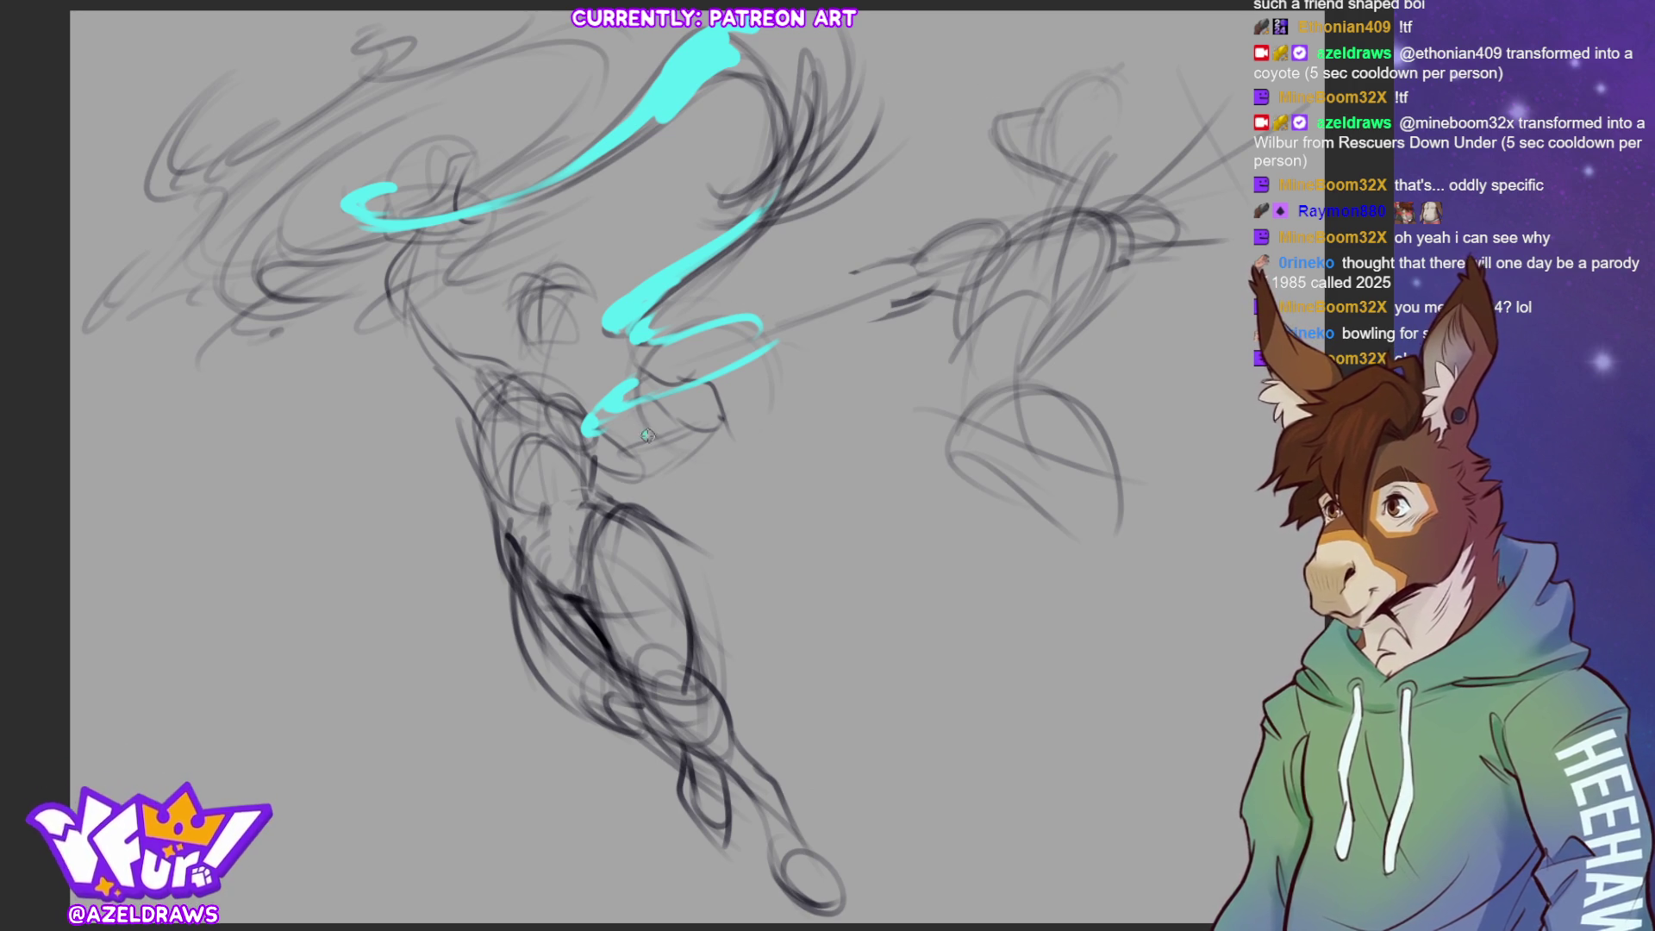
pyautogui.moveTo(637, 423)
pyautogui.mouseDown()
pyautogui.moveTo(755, 416)
pyautogui.moveTo(655, 450)
pyautogui.moveTo(729, 445)
pyautogui.moveTo(665, 464)
pyautogui.moveTo(724, 449)
pyautogui.moveTo(802, 379)
pyautogui.mouseUp()
pyautogui.hotkey('ctrl', 'z')
pyautogui.hotkey('ctrl', 'z')
pyautogui.moveTo(697, 434)
pyautogui.mouseDown()
pyautogui.moveTo(746, 431)
pyautogui.moveTo(819, 378)
pyautogui.mouseUp()
pyautogui.click(707, 476)
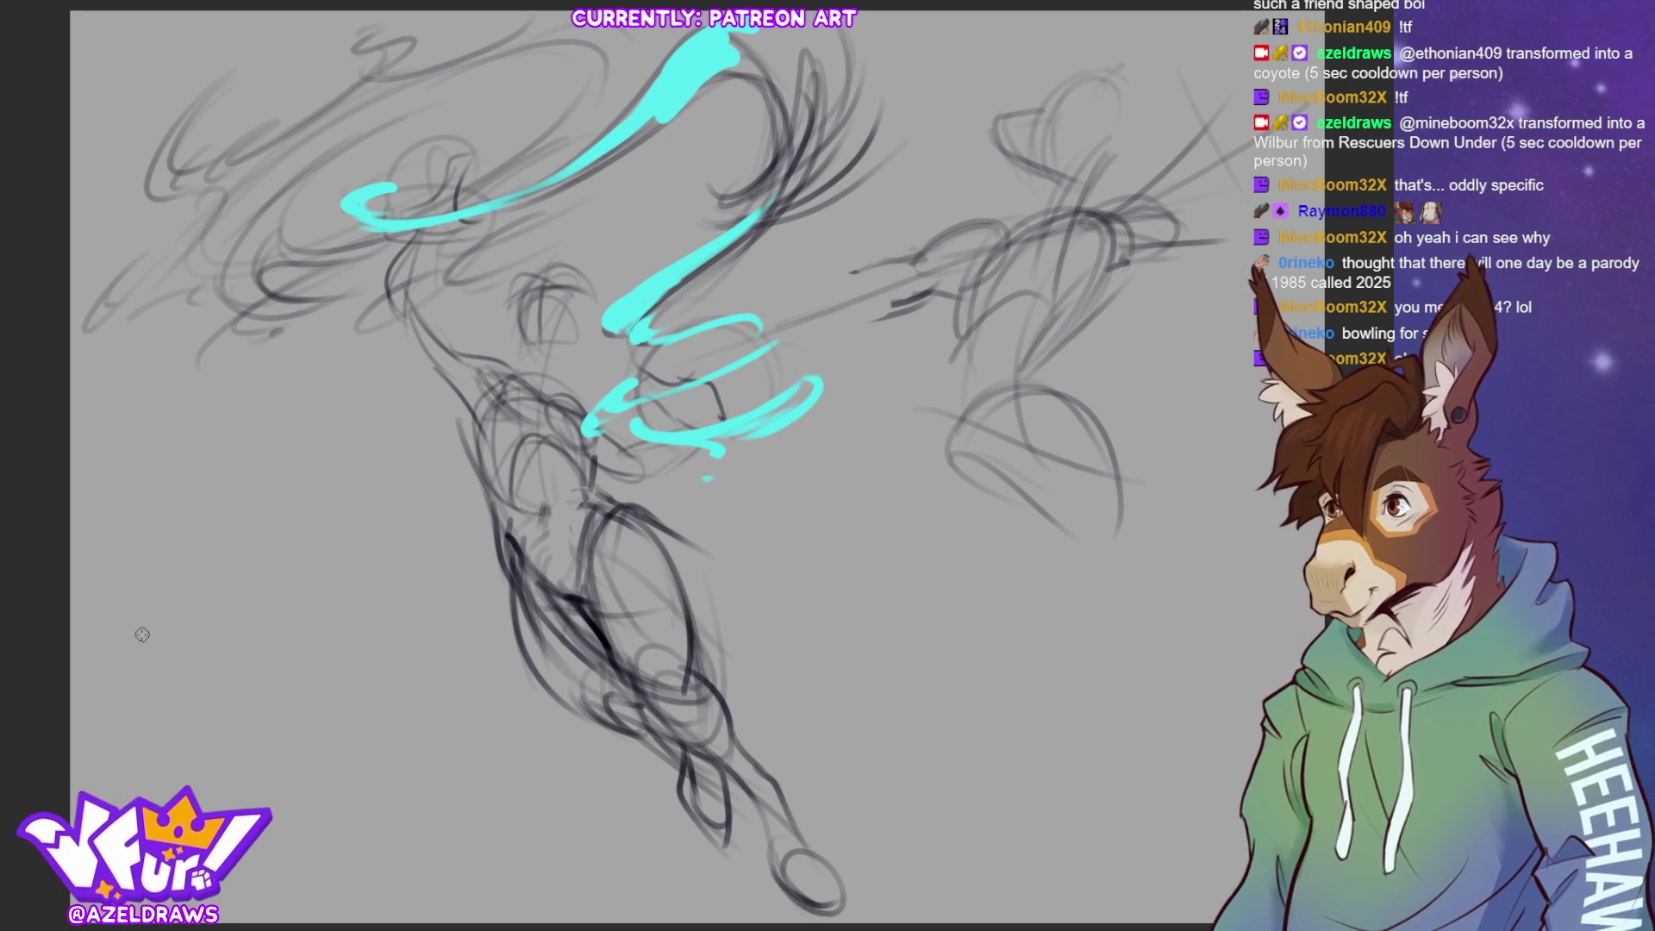
pyautogui.click(749, 461)
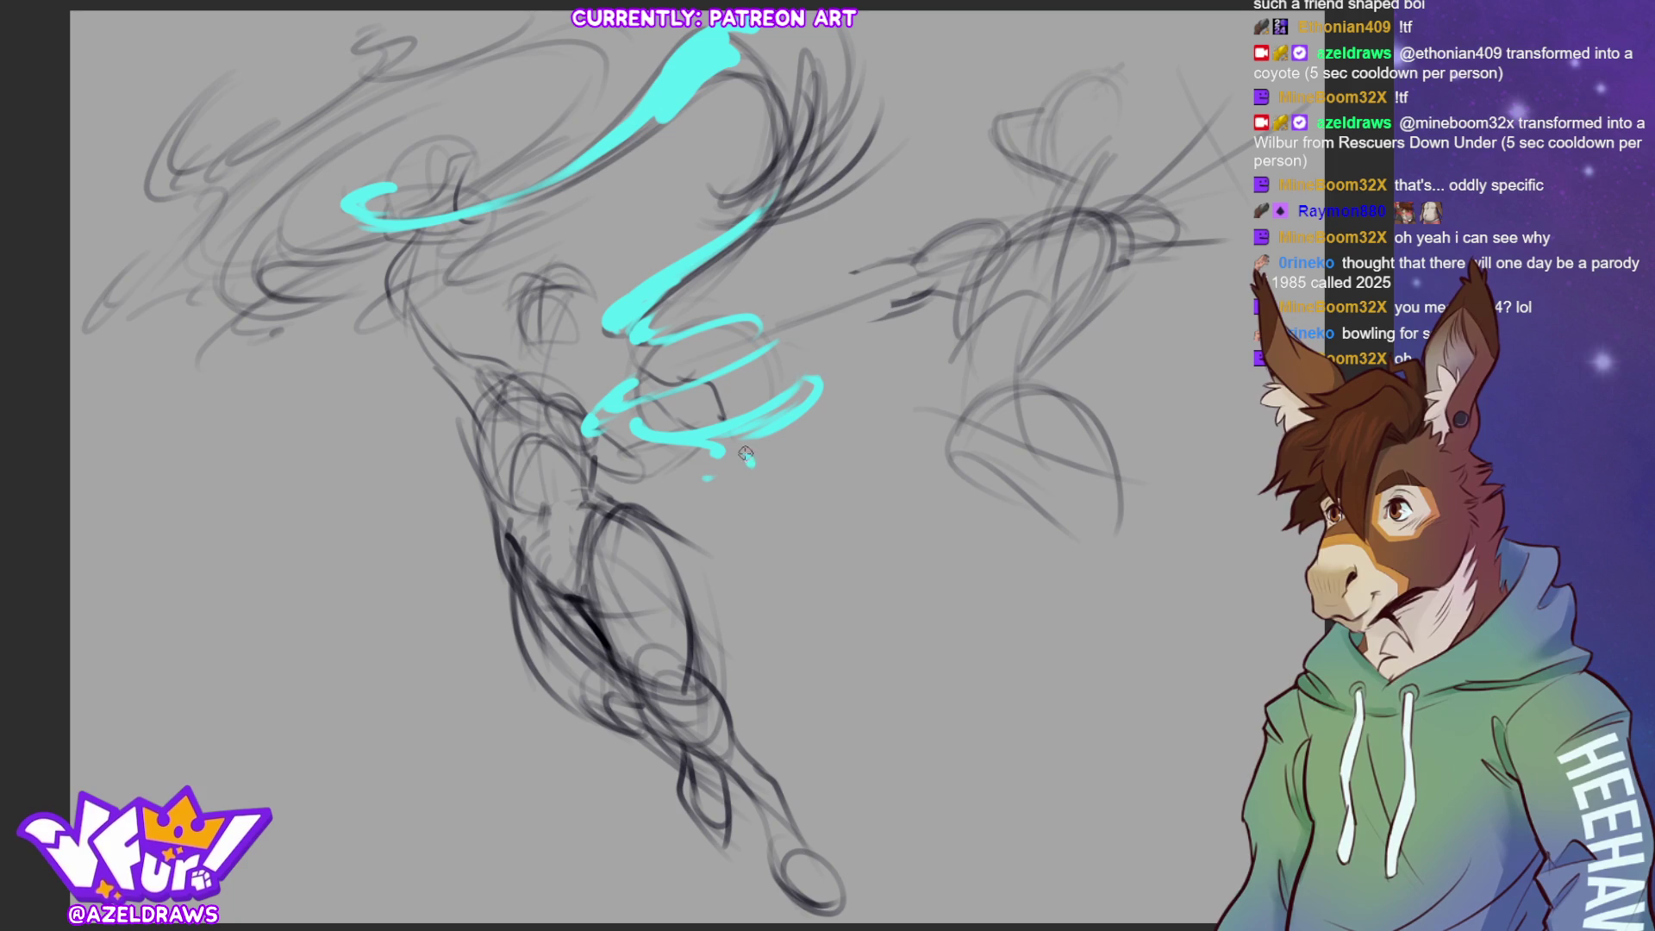
pyautogui.hotkey('ctrl', 'z')
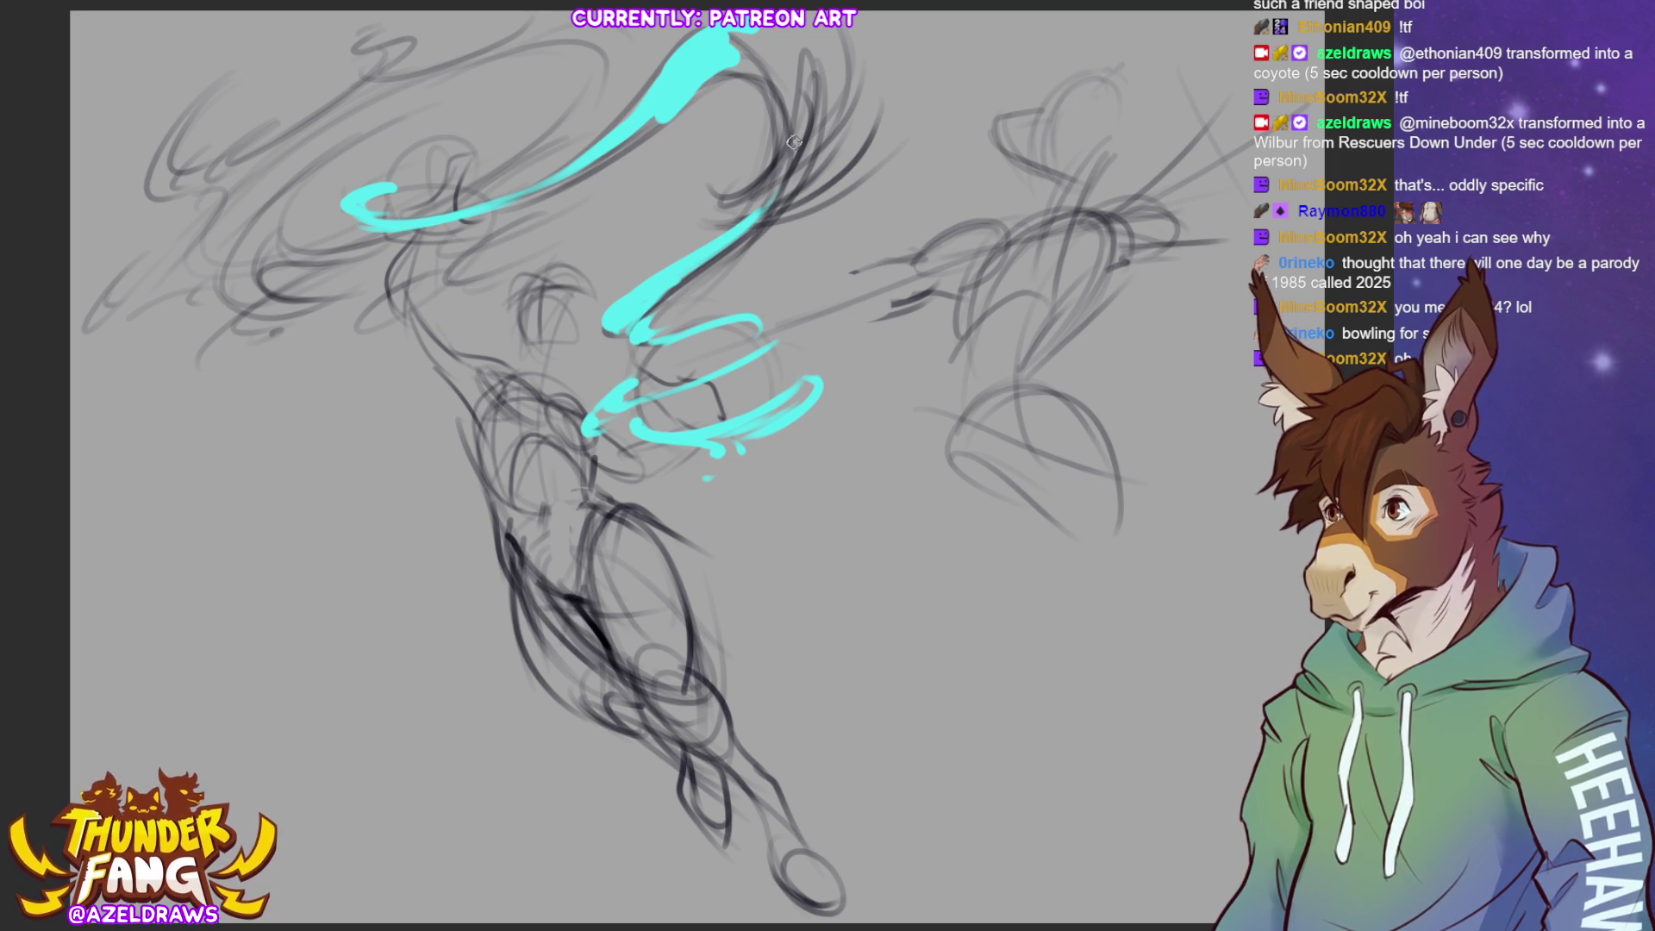
# Paint a thick cyan hooked curve at the top, extending down-left toward the coil
pyautogui.moveTo(787, 87)
pyautogui.mouseDown()
pyautogui.moveTo(714, 198)
pyautogui.moveTo(739, 189)
pyautogui.moveTo(800, 36)
pyautogui.moveTo(814, 138)
pyautogui.mouseUp()
pyautogui.moveTo(807, 62)
pyautogui.mouseDown()
pyautogui.moveTo(792, 177)
pyautogui.moveTo(737, 248)
pyautogui.mouseUp()
pyautogui.moveTo(729, 178)
pyautogui.mouseDown()
pyautogui.moveTo(780, 101)
pyautogui.moveTo(673, 98)
pyautogui.moveTo(724, 184)
pyautogui.moveTo(693, 75)
pyautogui.moveTo(776, 83)
pyautogui.moveTo(750, 88)
pyautogui.moveTo(727, 195)
pyautogui.mouseUp()
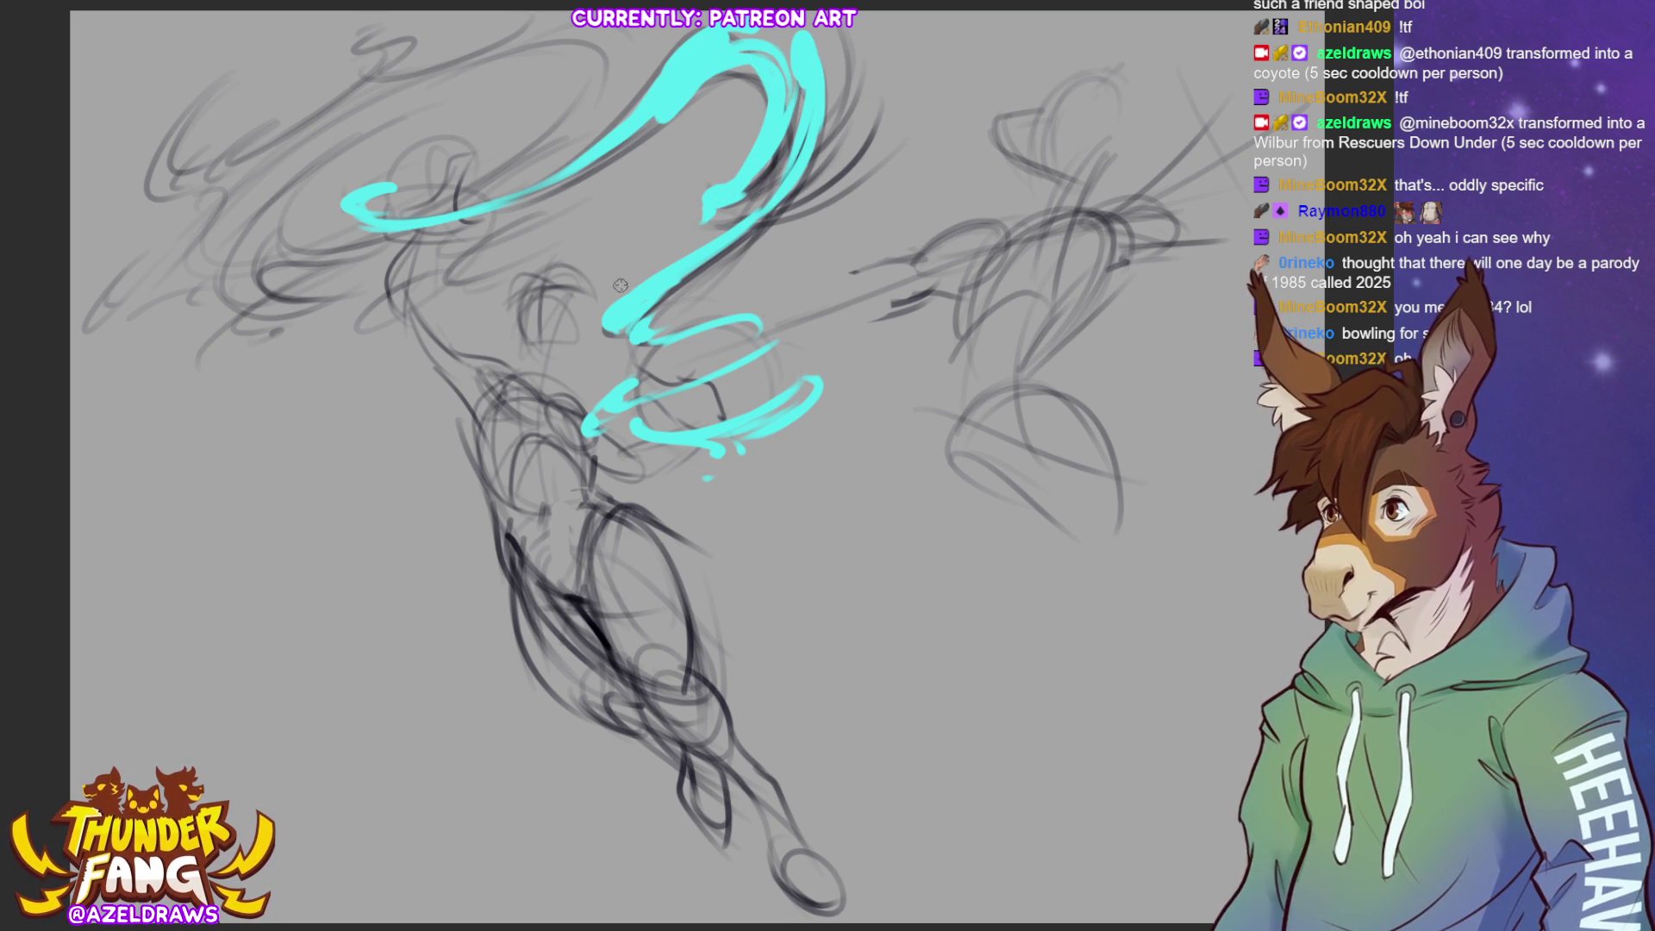
pyautogui.moveTo(690, 233); pyautogui.dragTo(713, 207)
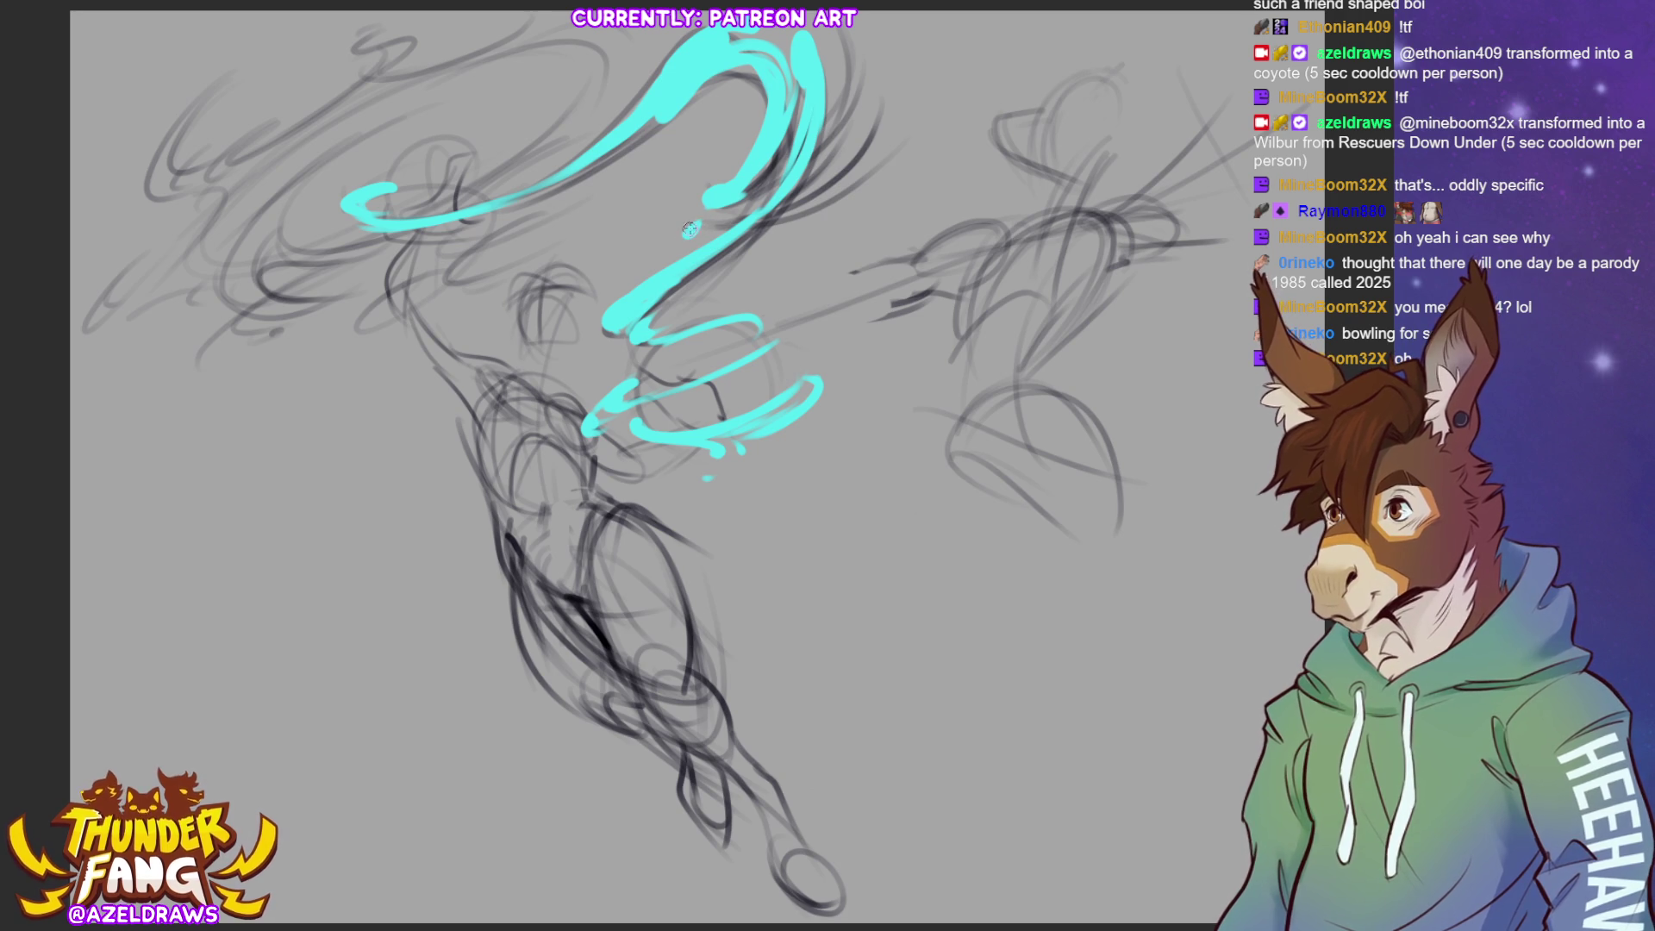
pyautogui.hotkey('ctrl', 'z')
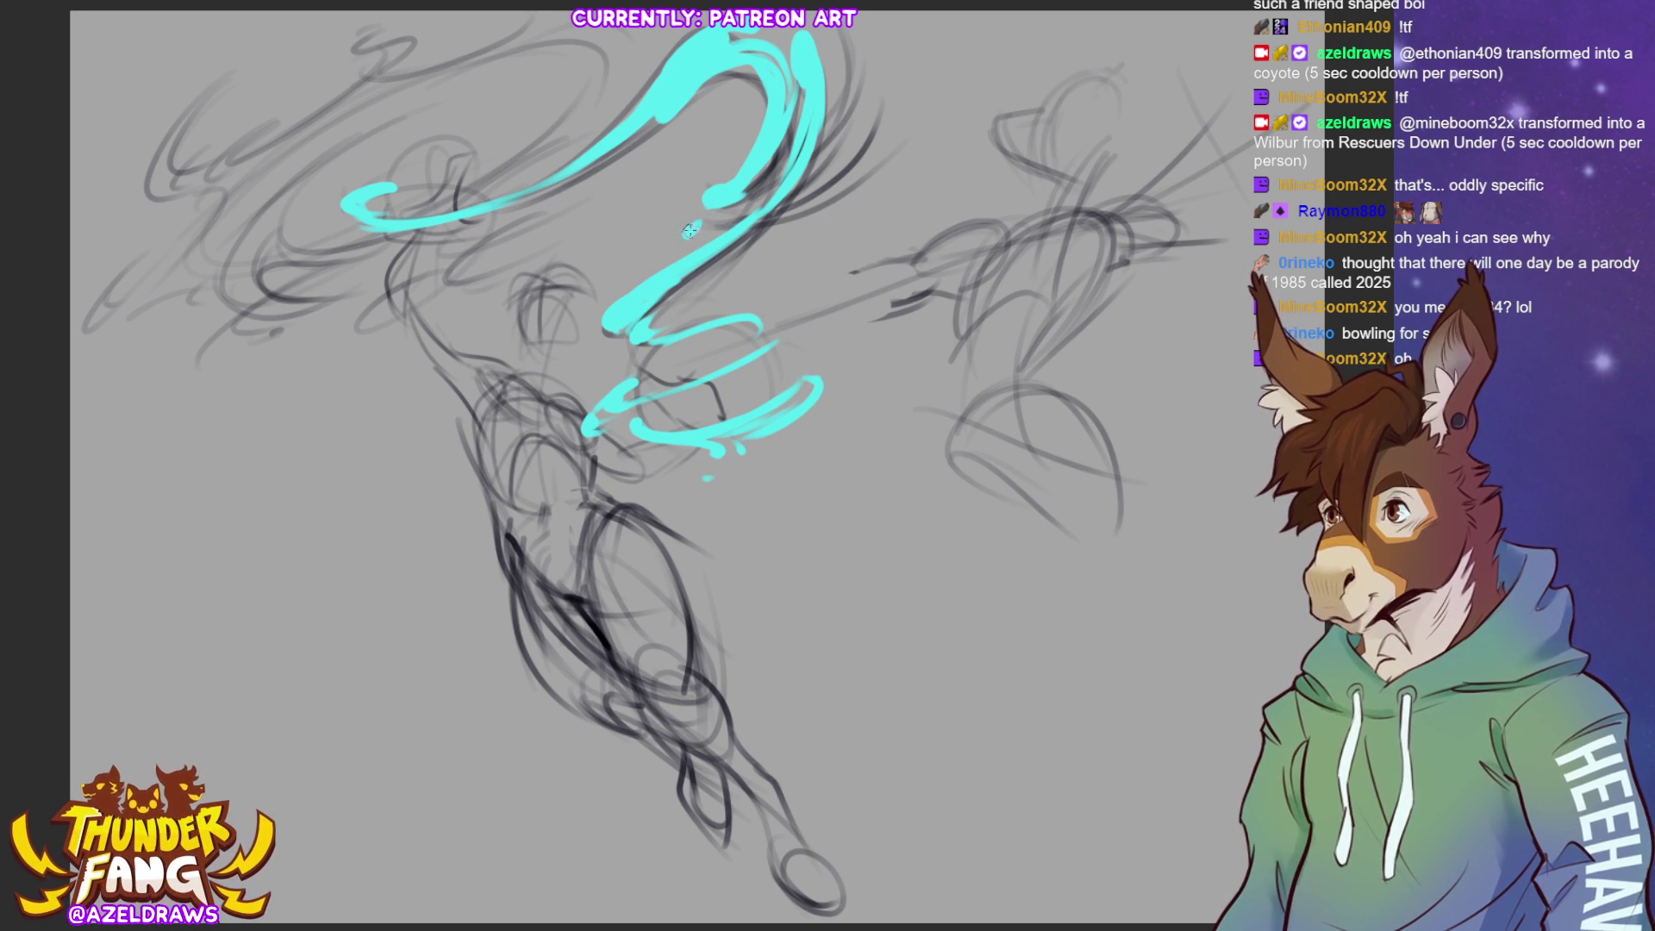
pyautogui.moveTo(713, 205); pyautogui.dragTo(655, 251)
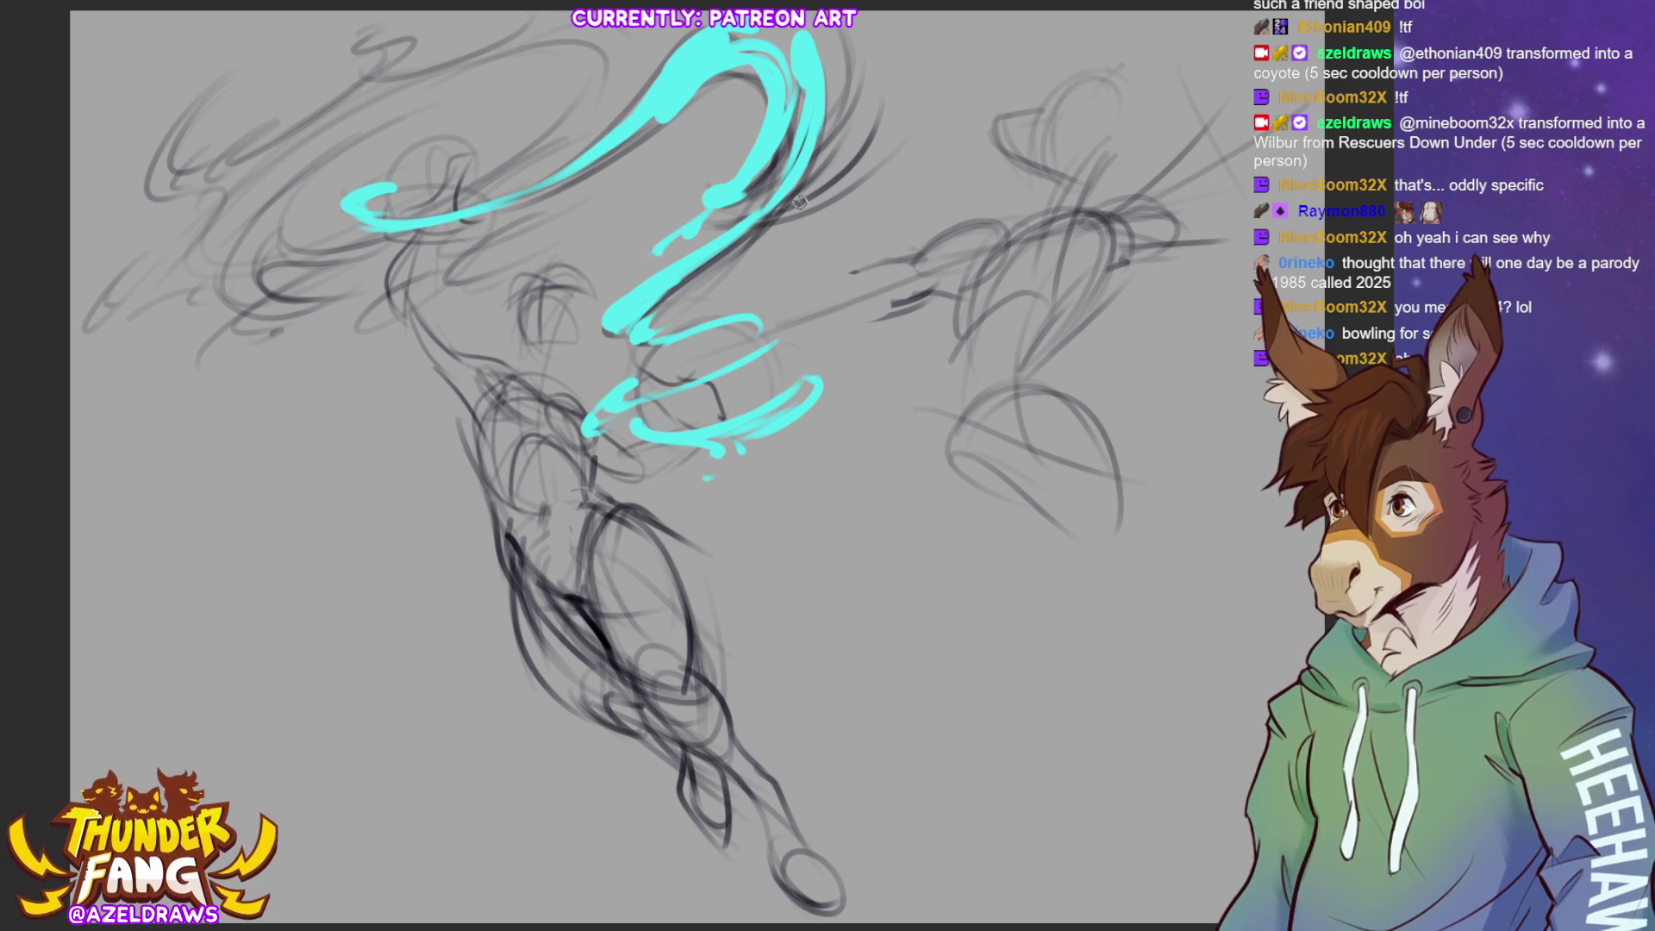
pyautogui.moveTo(763, 222); pyautogui.dragTo(853, 160)
pyautogui.hotkey('ctrl', 'z')
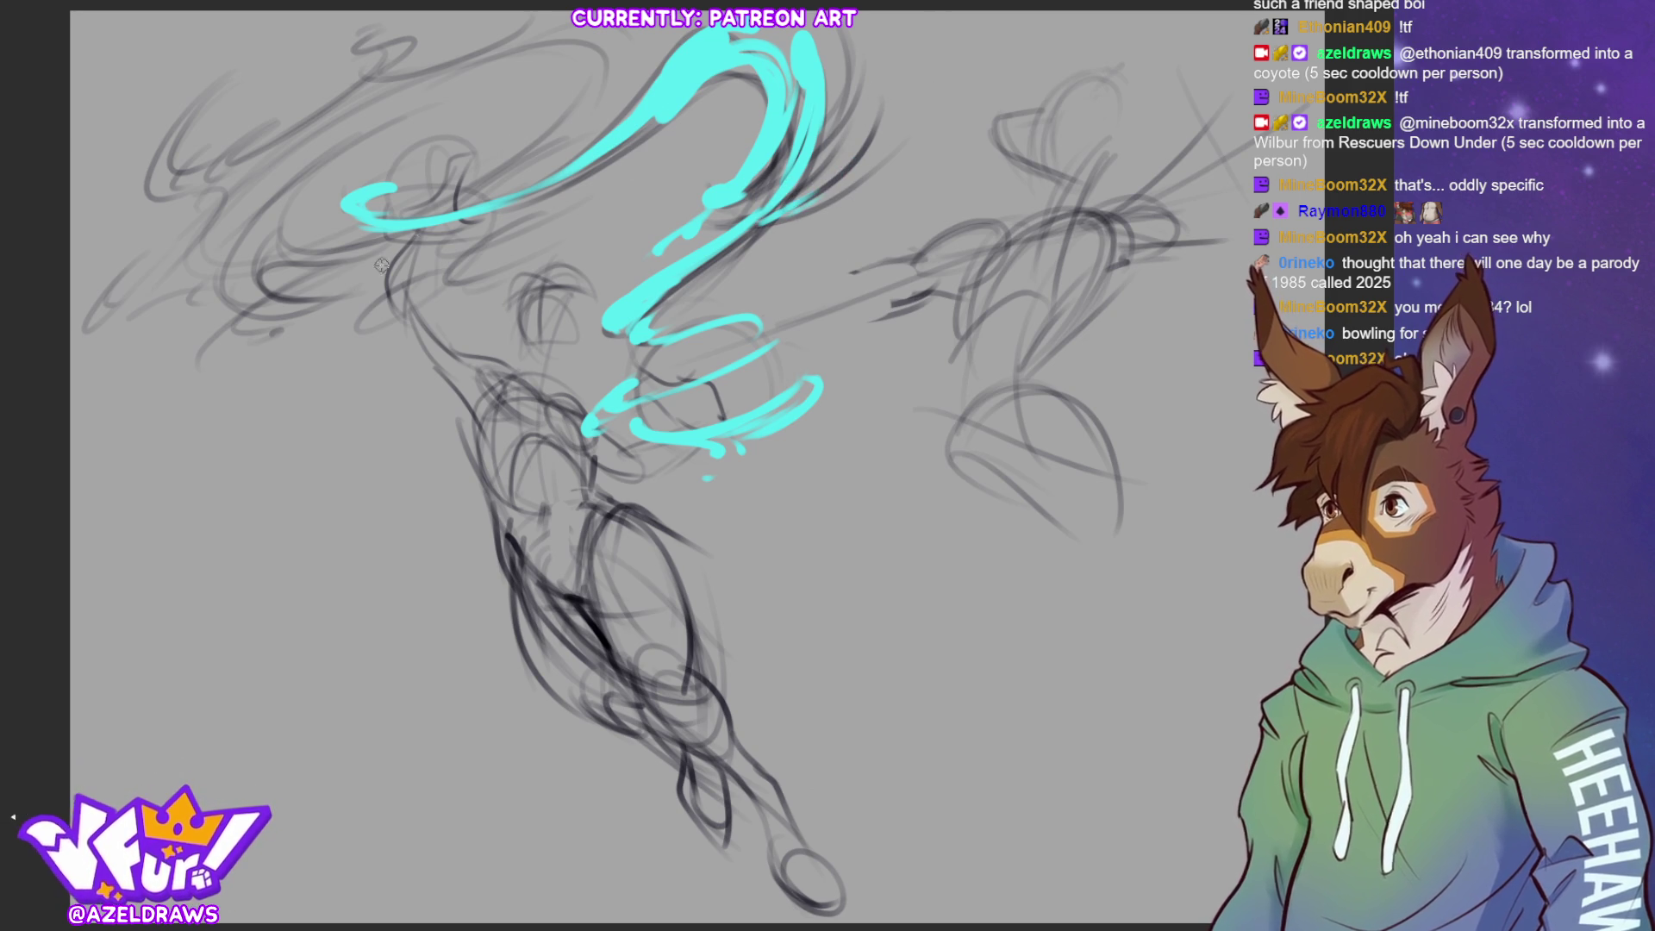
# Draw a wide cyan loop arcing around the left figure's head with an inner line
pyautogui.moveTo(517, 45); pyautogui.dragTo(298, 142)
pyautogui.hotkey('ctrl', 'z')
pyautogui.moveTo(560, 34)
pyautogui.mouseDown()
pyautogui.moveTo(419, 78)
pyautogui.moveTo(194, 230)
pyautogui.moveTo(263, 283)
pyautogui.moveTo(331, 252)
pyautogui.mouseUp()
pyautogui.moveTo(545, 53)
pyautogui.mouseDown()
pyautogui.moveTo(596, 37)
pyautogui.moveTo(437, 210)
pyautogui.moveTo(596, 114)
pyautogui.mouseUp()
pyautogui.moveTo(603, 51); pyautogui.dragTo(328, 121)
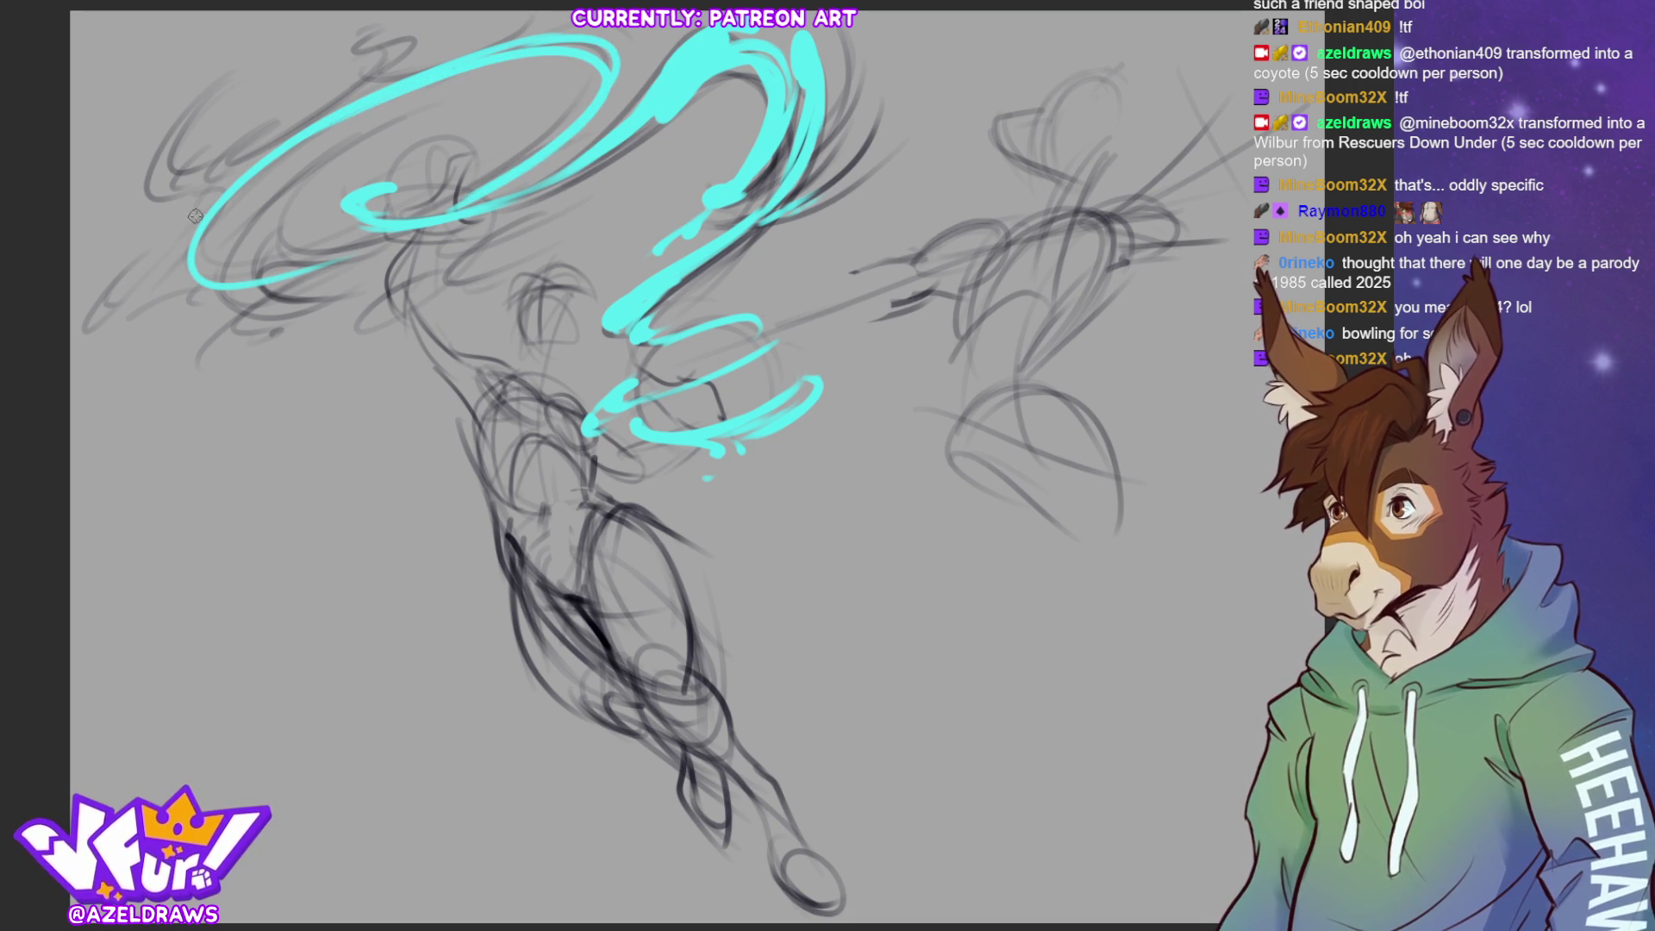
# Continue the inner cyan line and add flicks extending the swirl's left end downward
pyautogui.moveTo(502, 62)
pyautogui.mouseDown()
pyautogui.moveTo(325, 117)
pyautogui.moveTo(419, 32)
pyautogui.moveTo(370, 35)
pyautogui.mouseUp()
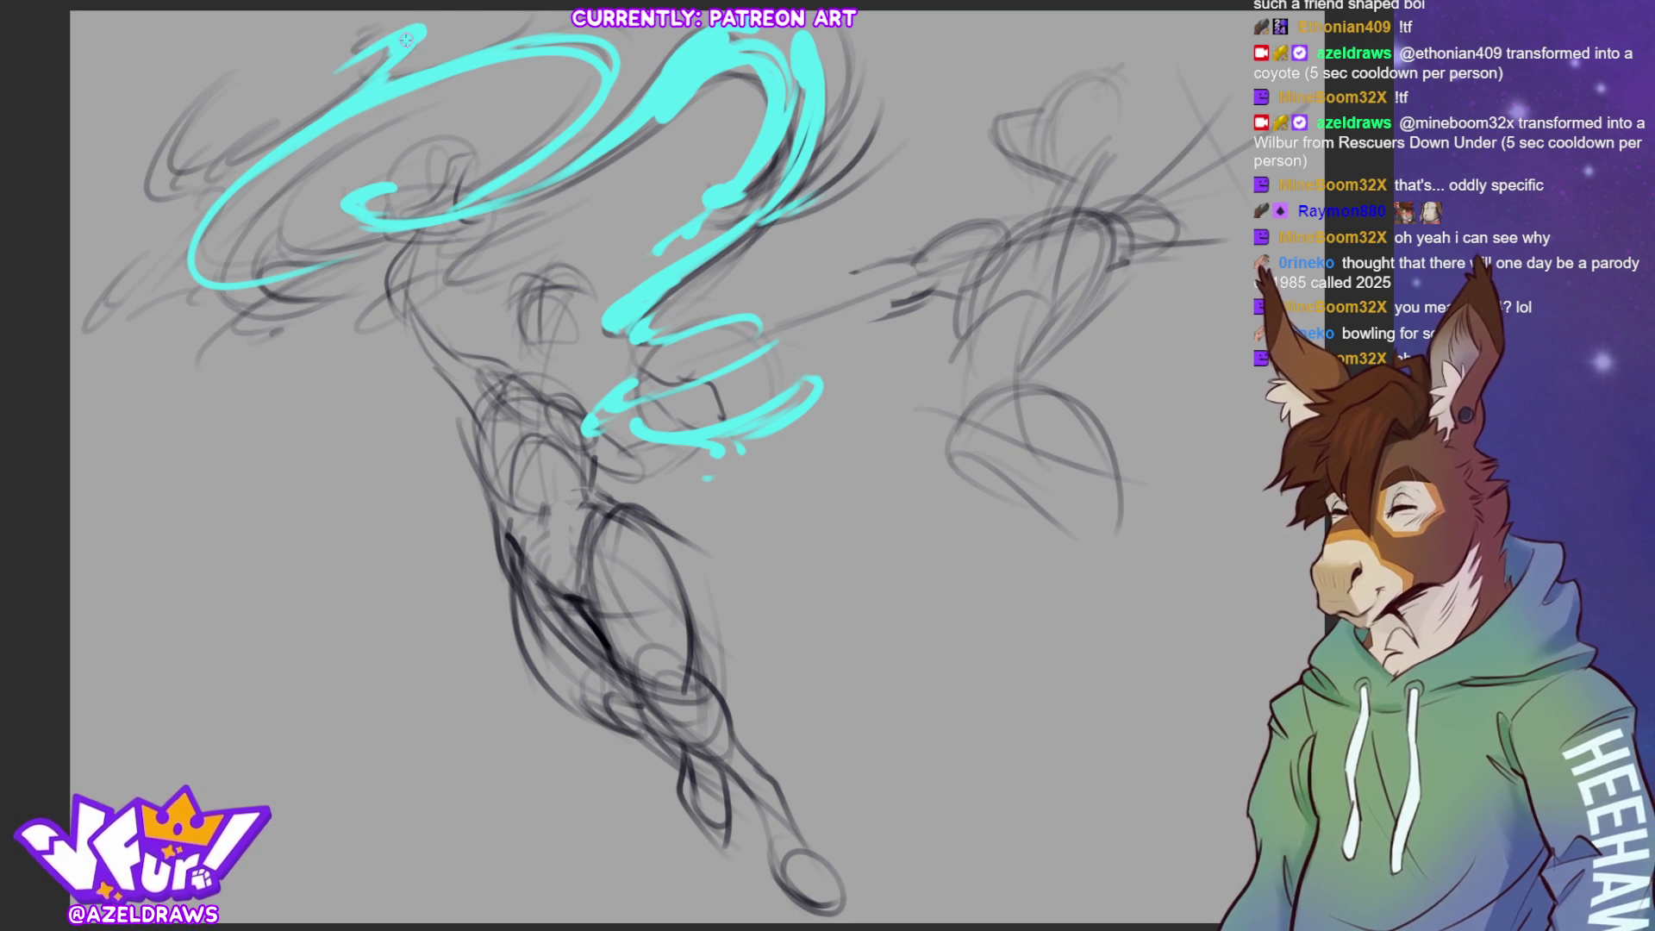
pyautogui.moveTo(343, 59); pyautogui.dragTo(380, 24)
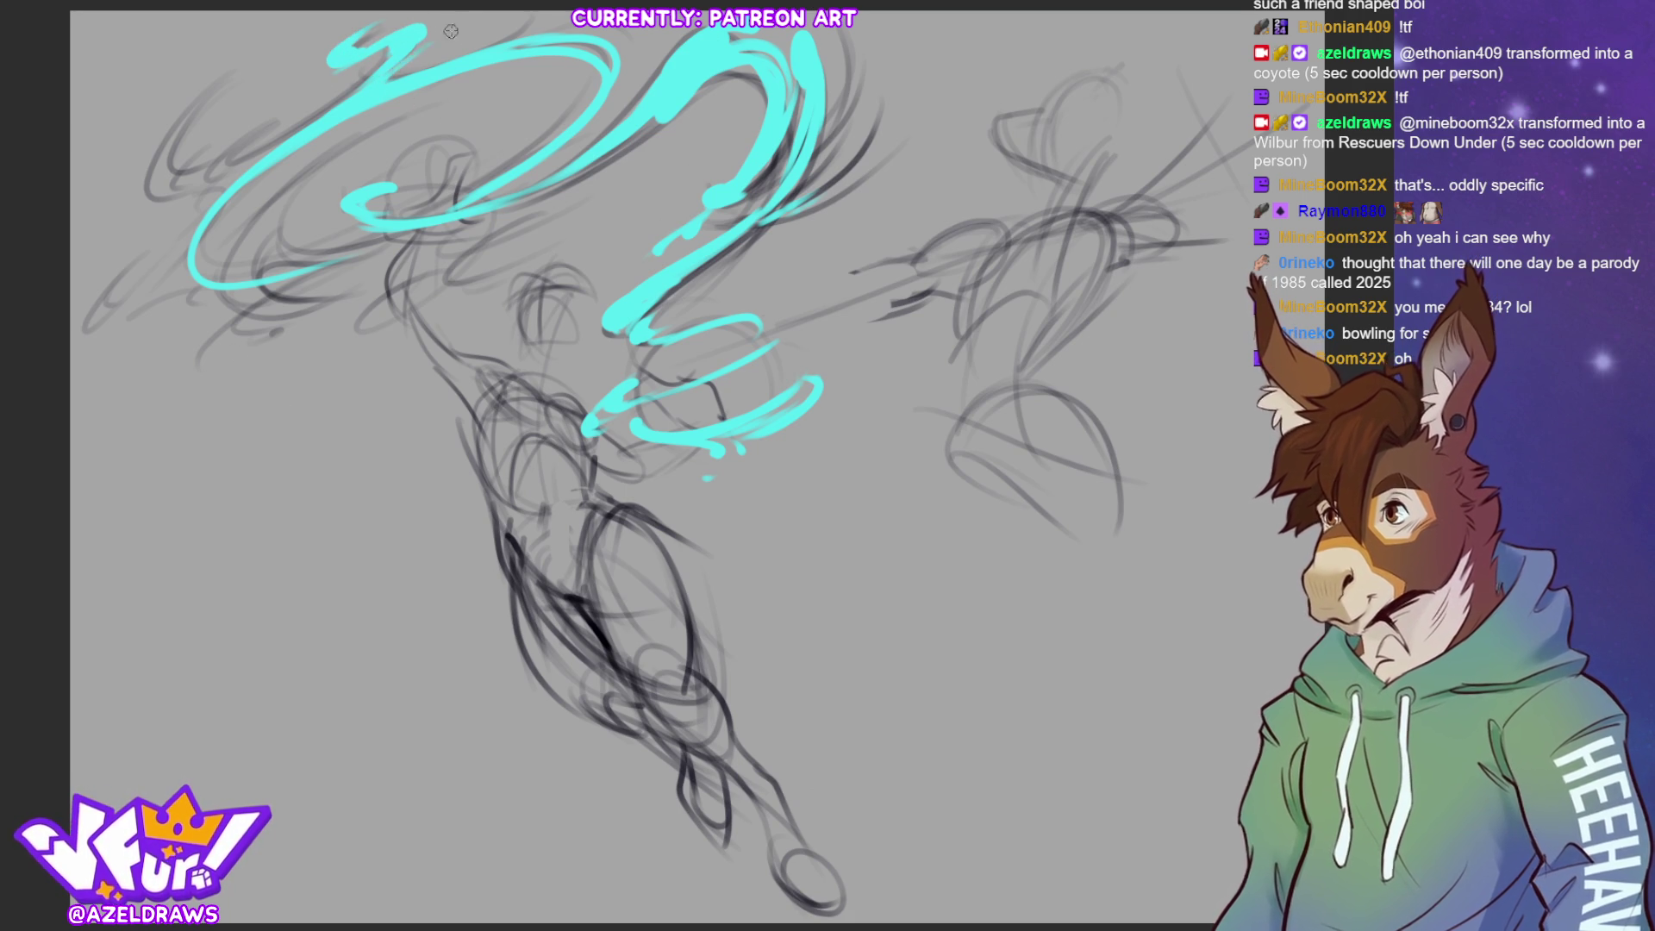
pyautogui.hotkey('ctrl', 'z')
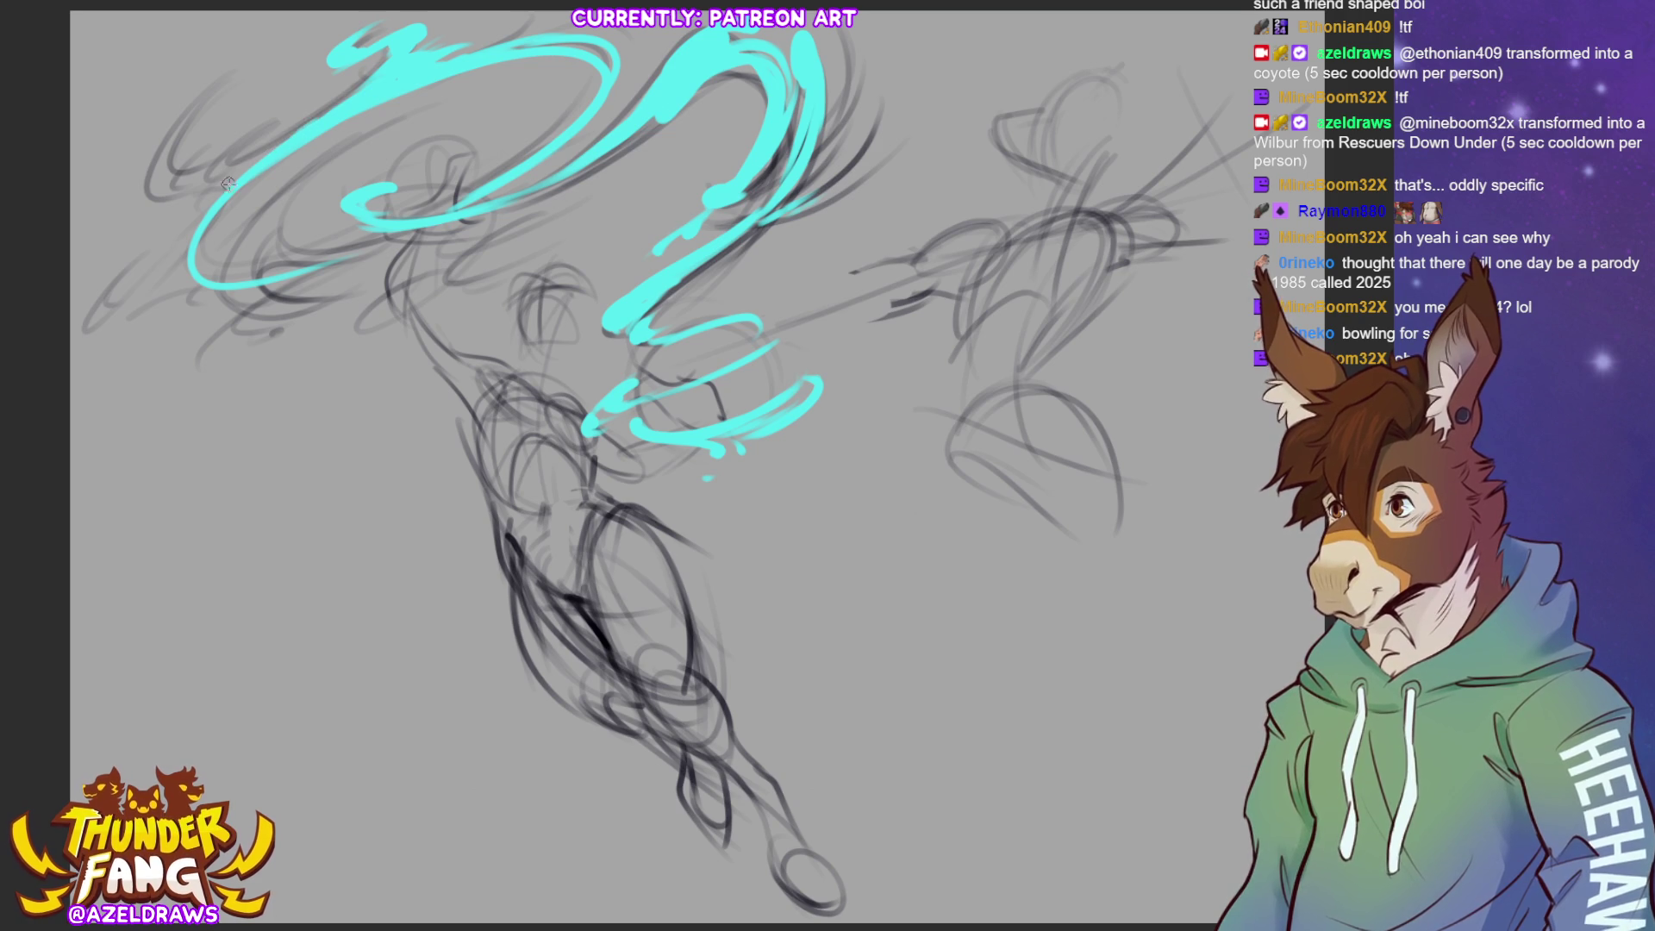
pyautogui.moveTo(302, 122)
pyautogui.mouseDown()
pyautogui.moveTo(155, 176)
pyautogui.moveTo(152, 196)
pyautogui.moveTo(238, 95)
pyautogui.mouseUp()
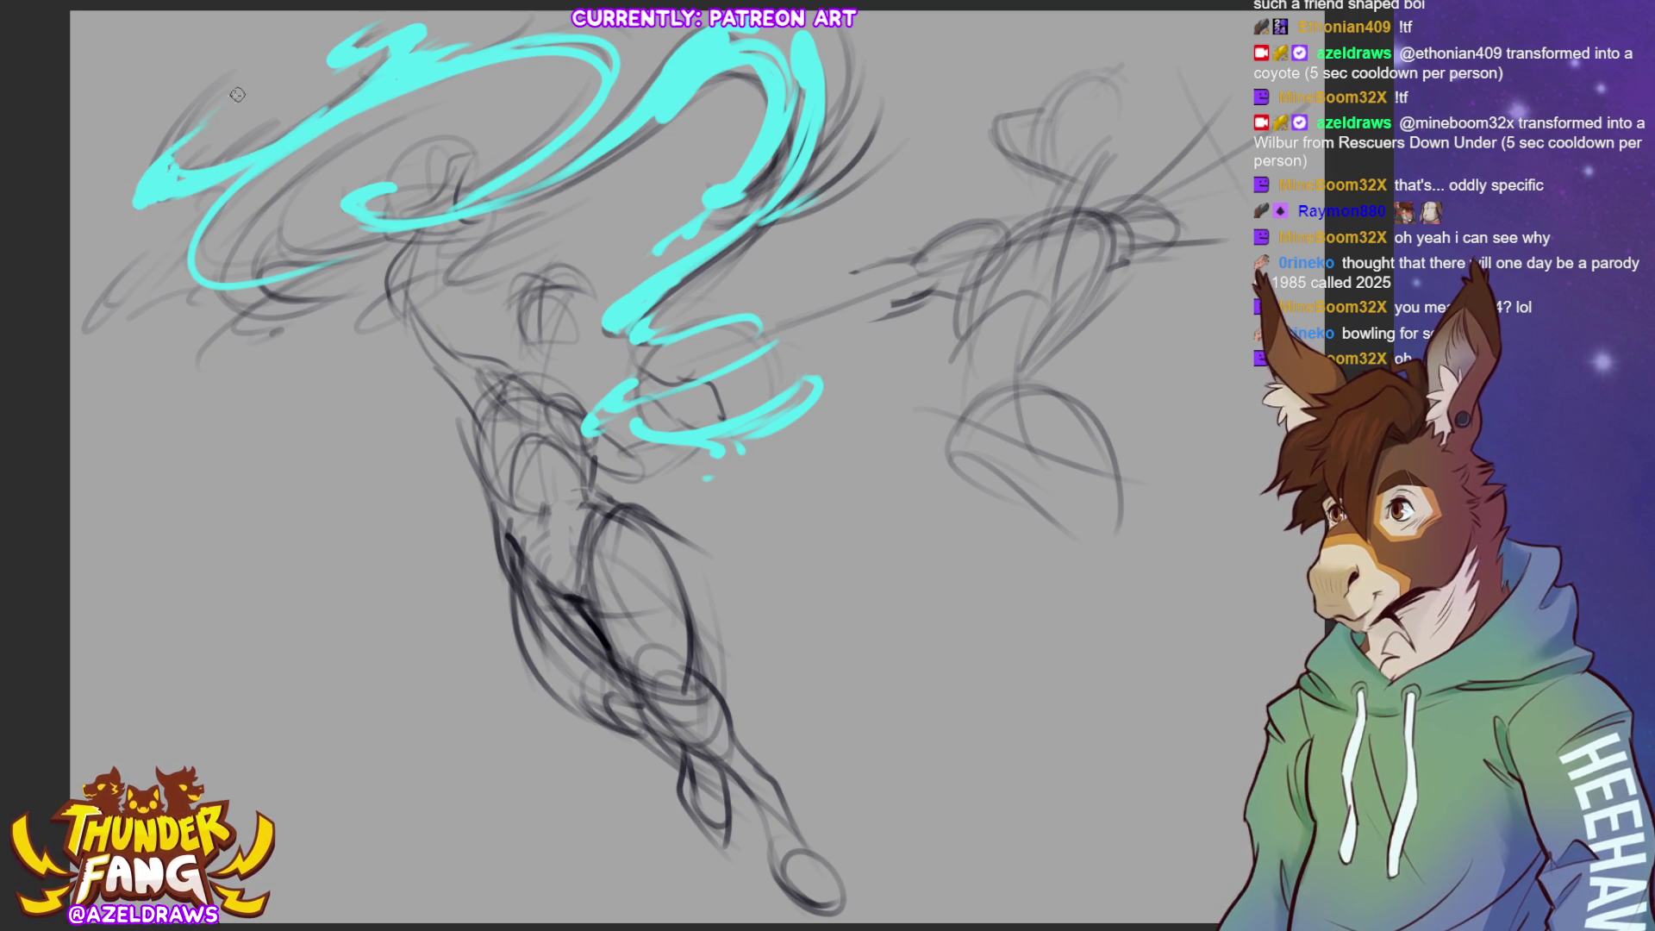
pyautogui.moveTo(226, 156)
pyautogui.mouseDown()
pyautogui.moveTo(270, 118)
pyautogui.moveTo(284, 135)
pyautogui.moveTo(250, 148)
pyautogui.mouseUp()
pyautogui.moveTo(324, 94)
pyautogui.mouseDown()
pyautogui.moveTo(250, 129)
pyautogui.moveTo(184, 229)
pyautogui.moveTo(245, 171)
pyautogui.moveTo(177, 259)
pyautogui.moveTo(273, 256)
pyautogui.mouseUp()
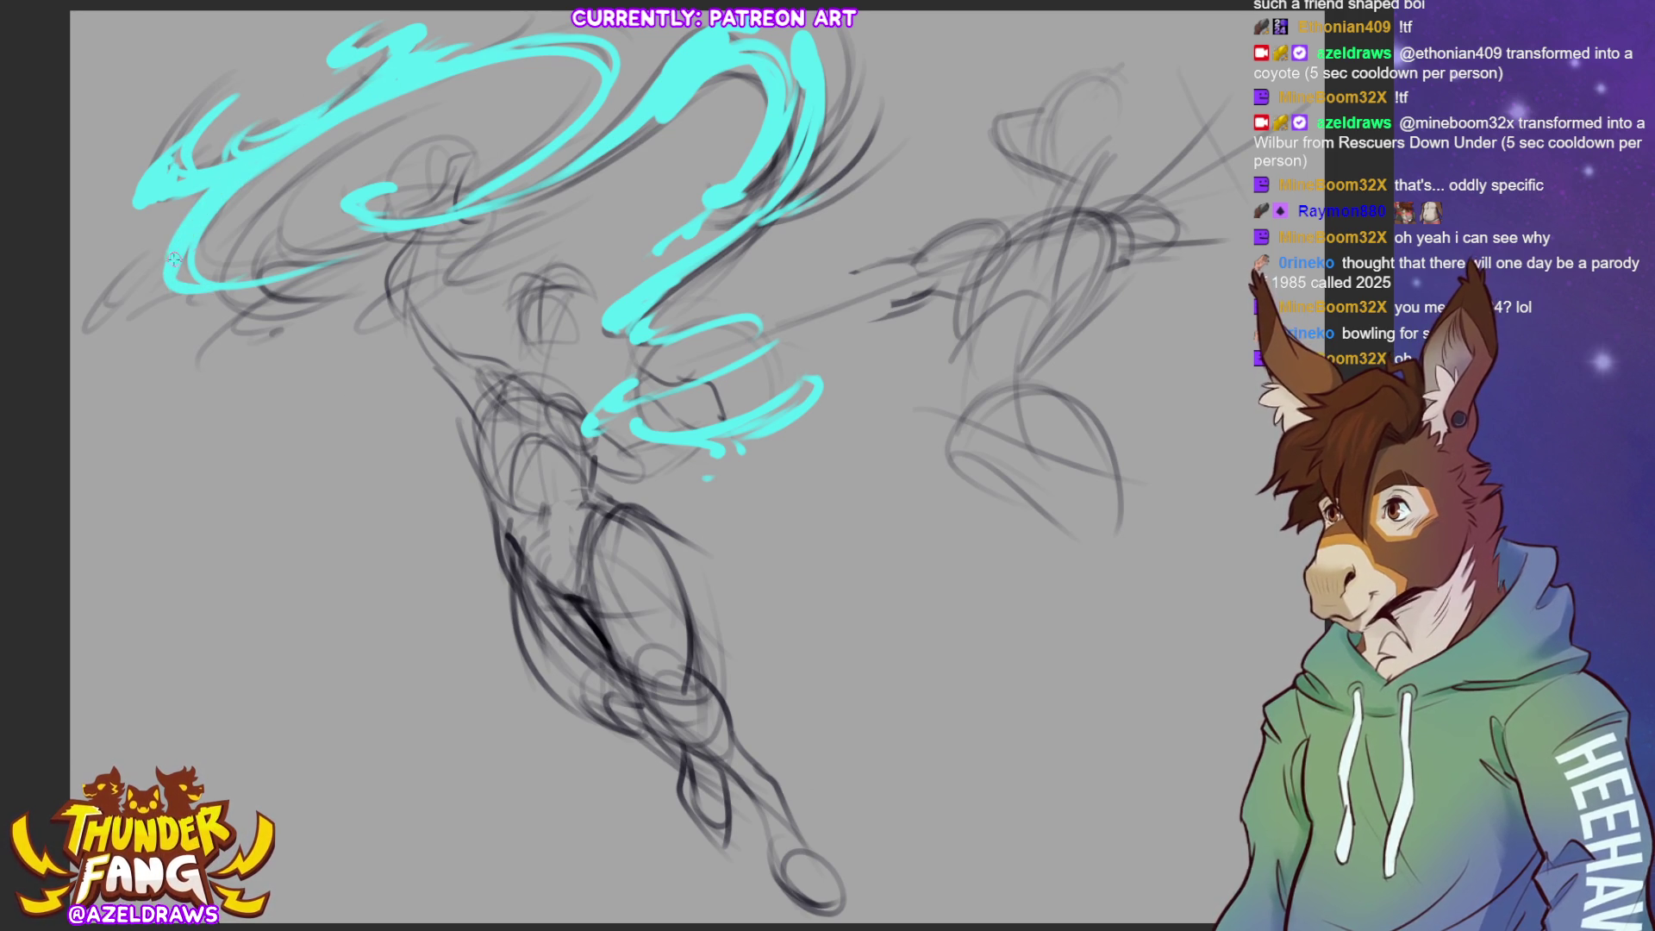
pyautogui.moveTo(172, 228)
pyautogui.mouseDown()
pyautogui.moveTo(161, 308)
pyautogui.moveTo(211, 288)
pyautogui.mouseUp()
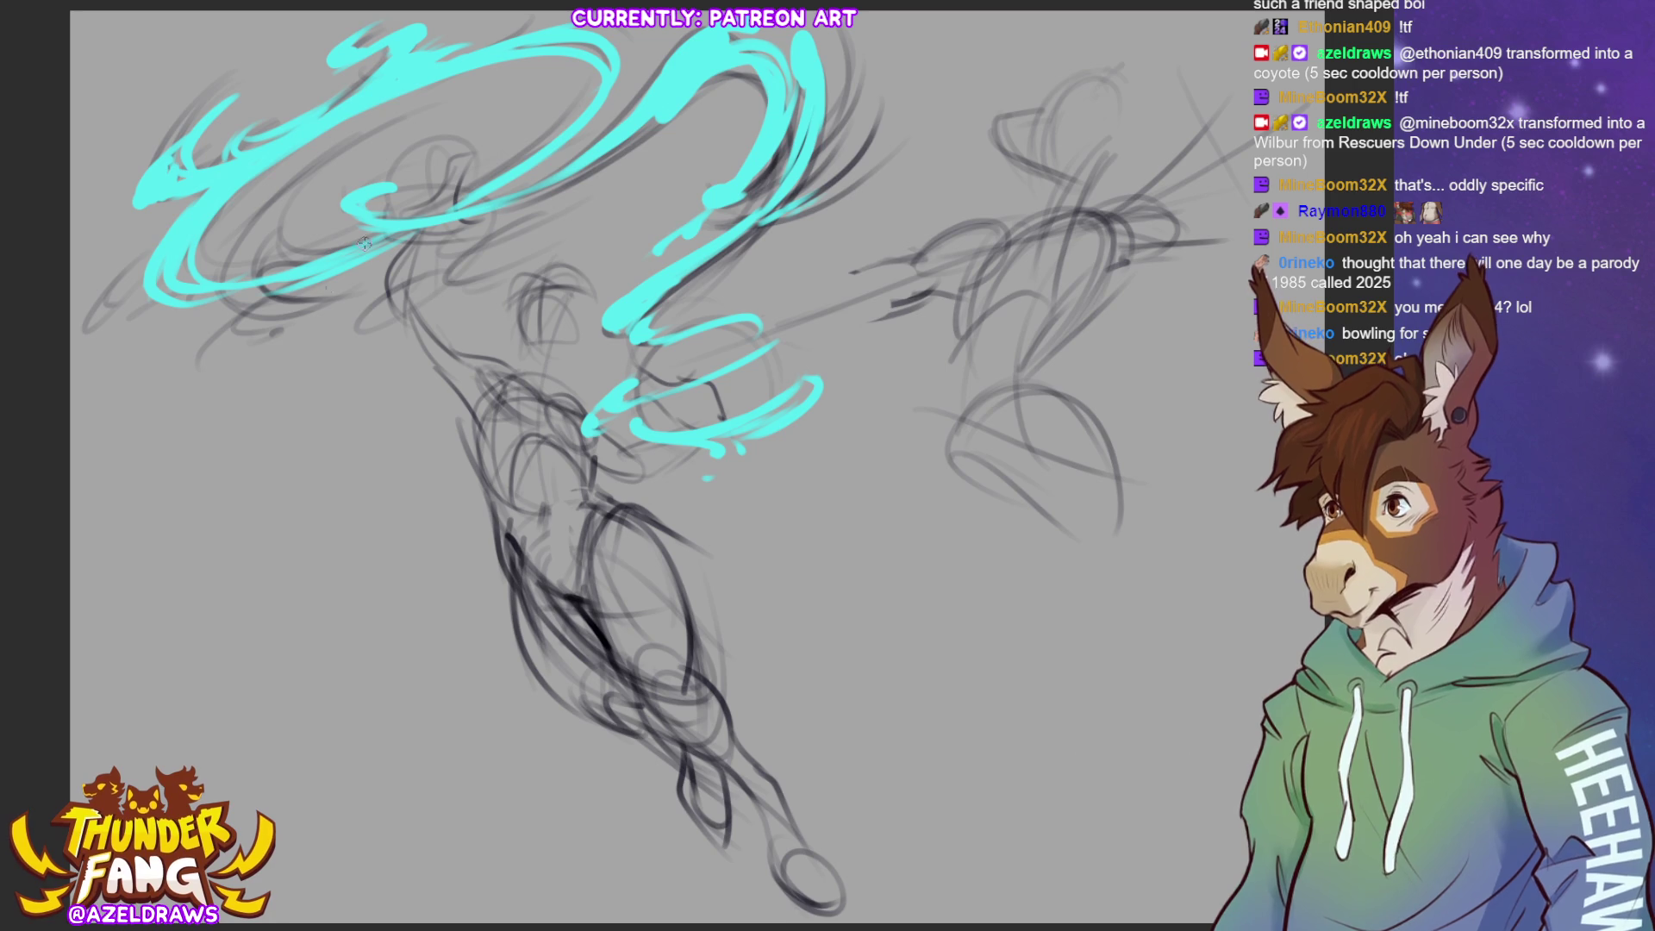
pyautogui.moveTo(101, 332); pyautogui.dragTo(145, 280)
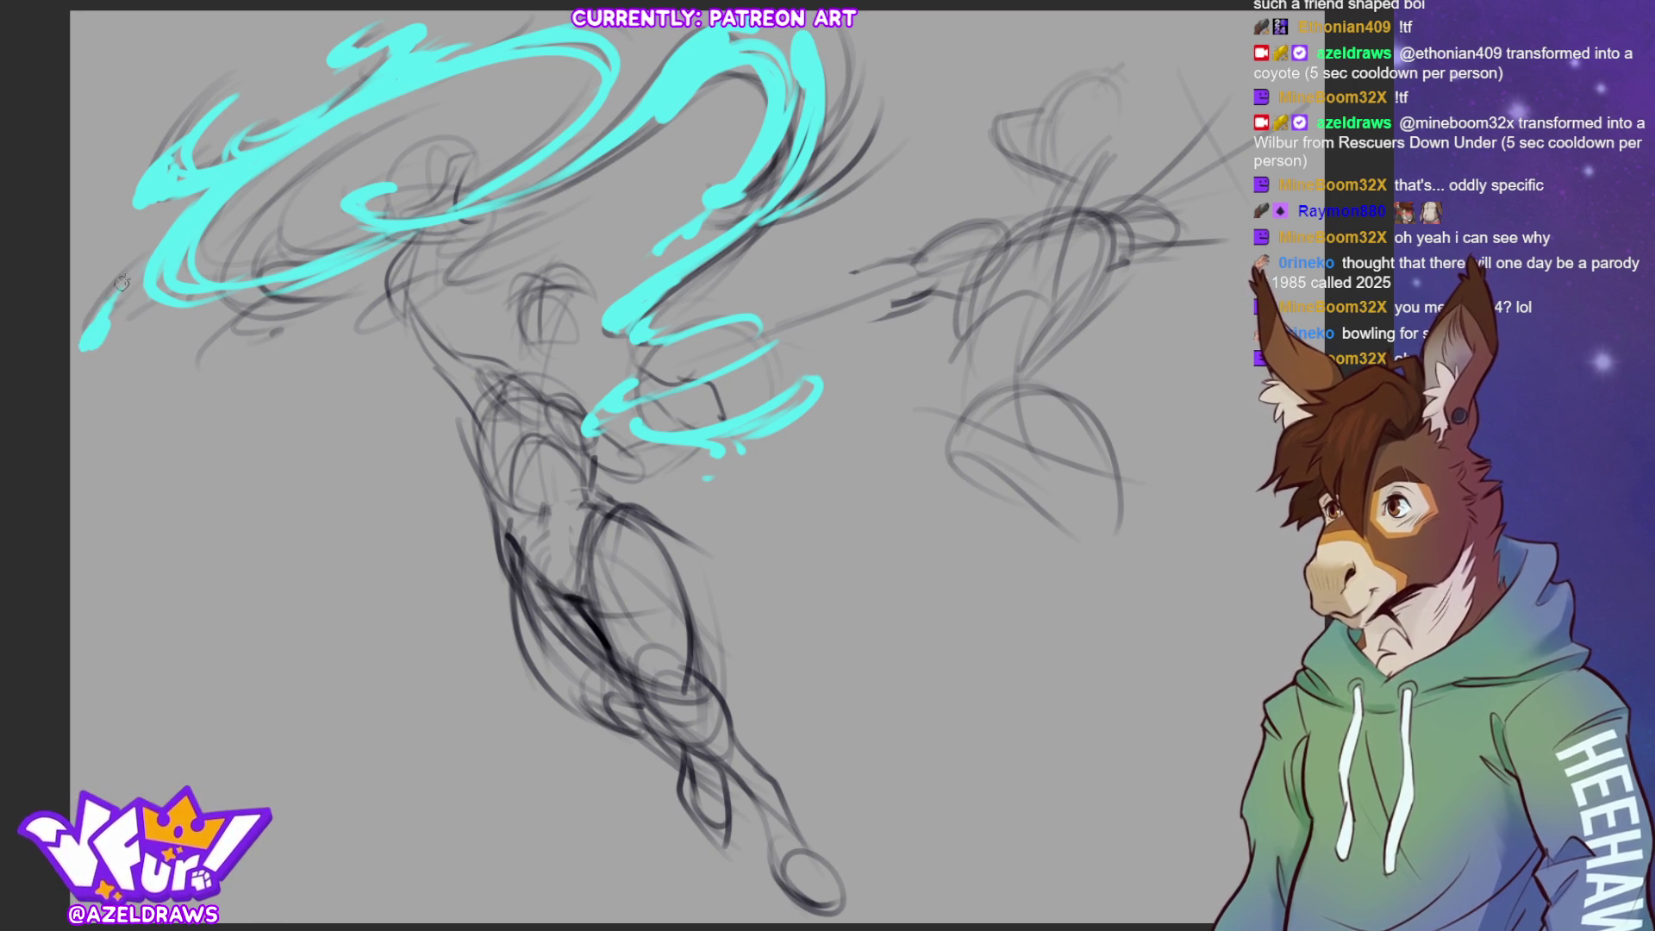
# Compare a removed cyan stroke, leave it off, and add lower-left flicks instead
pyautogui.hotkey('ctrl', 'y')
pyautogui.hotkey('ctrl', 'z')
pyautogui.hotkey('ctrl', 'y')
pyautogui.hotkey('ctrl', 'z')
pyautogui.hotkey('ctrl', 'z')
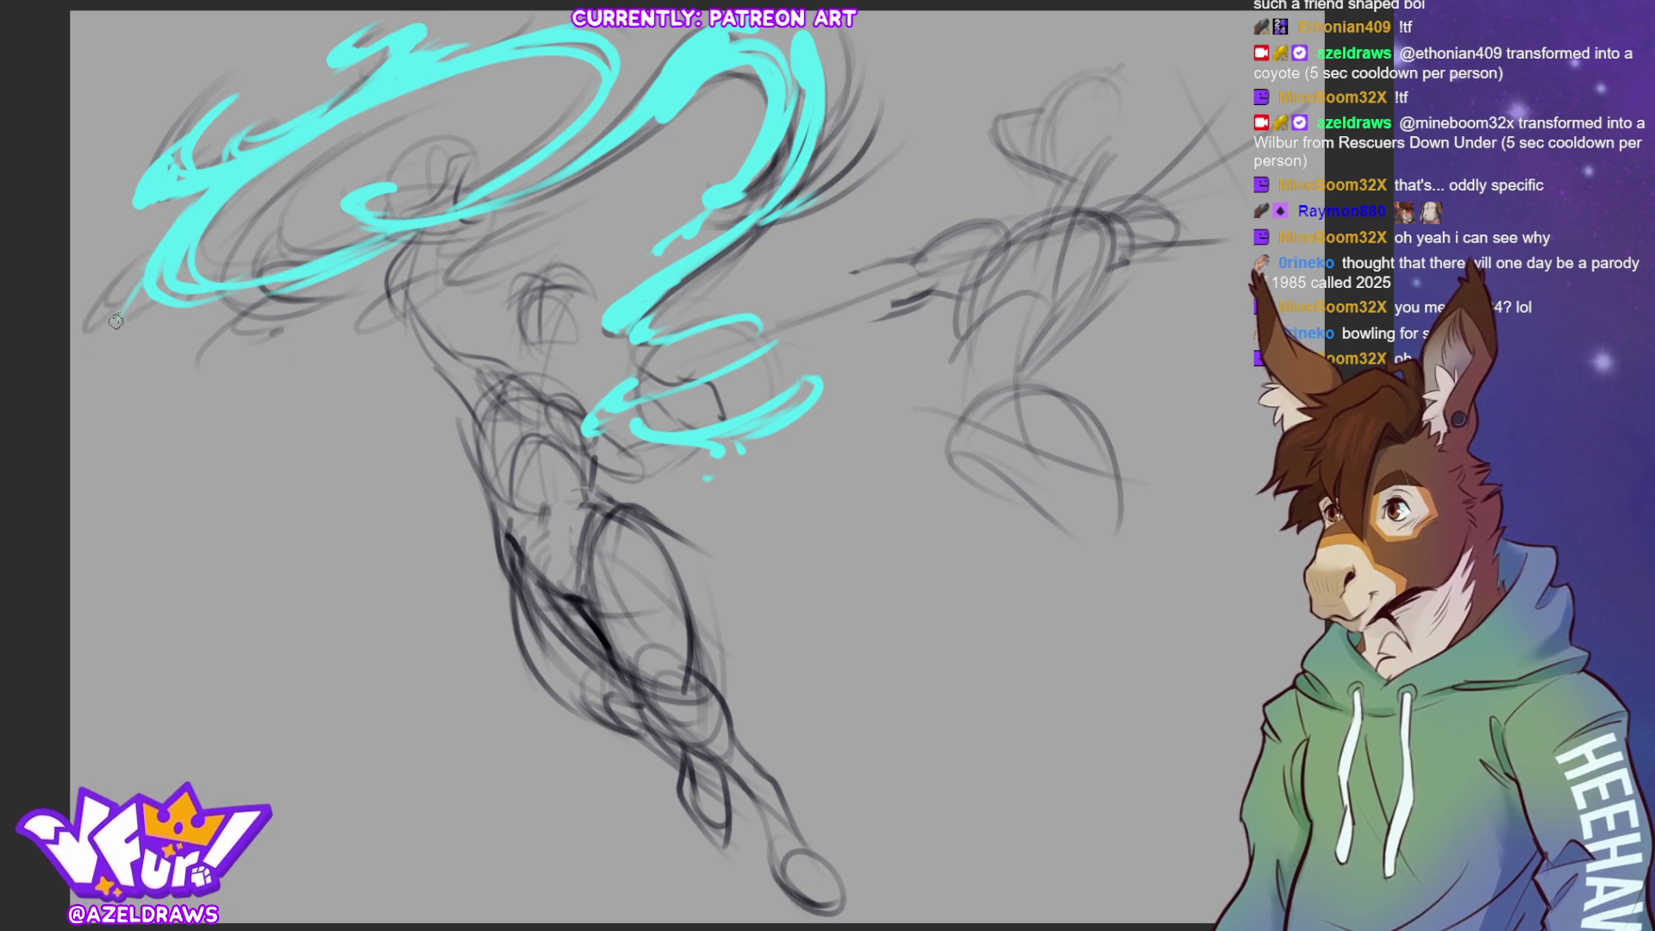
pyautogui.moveTo(175, 228); pyautogui.dragTo(93, 327)
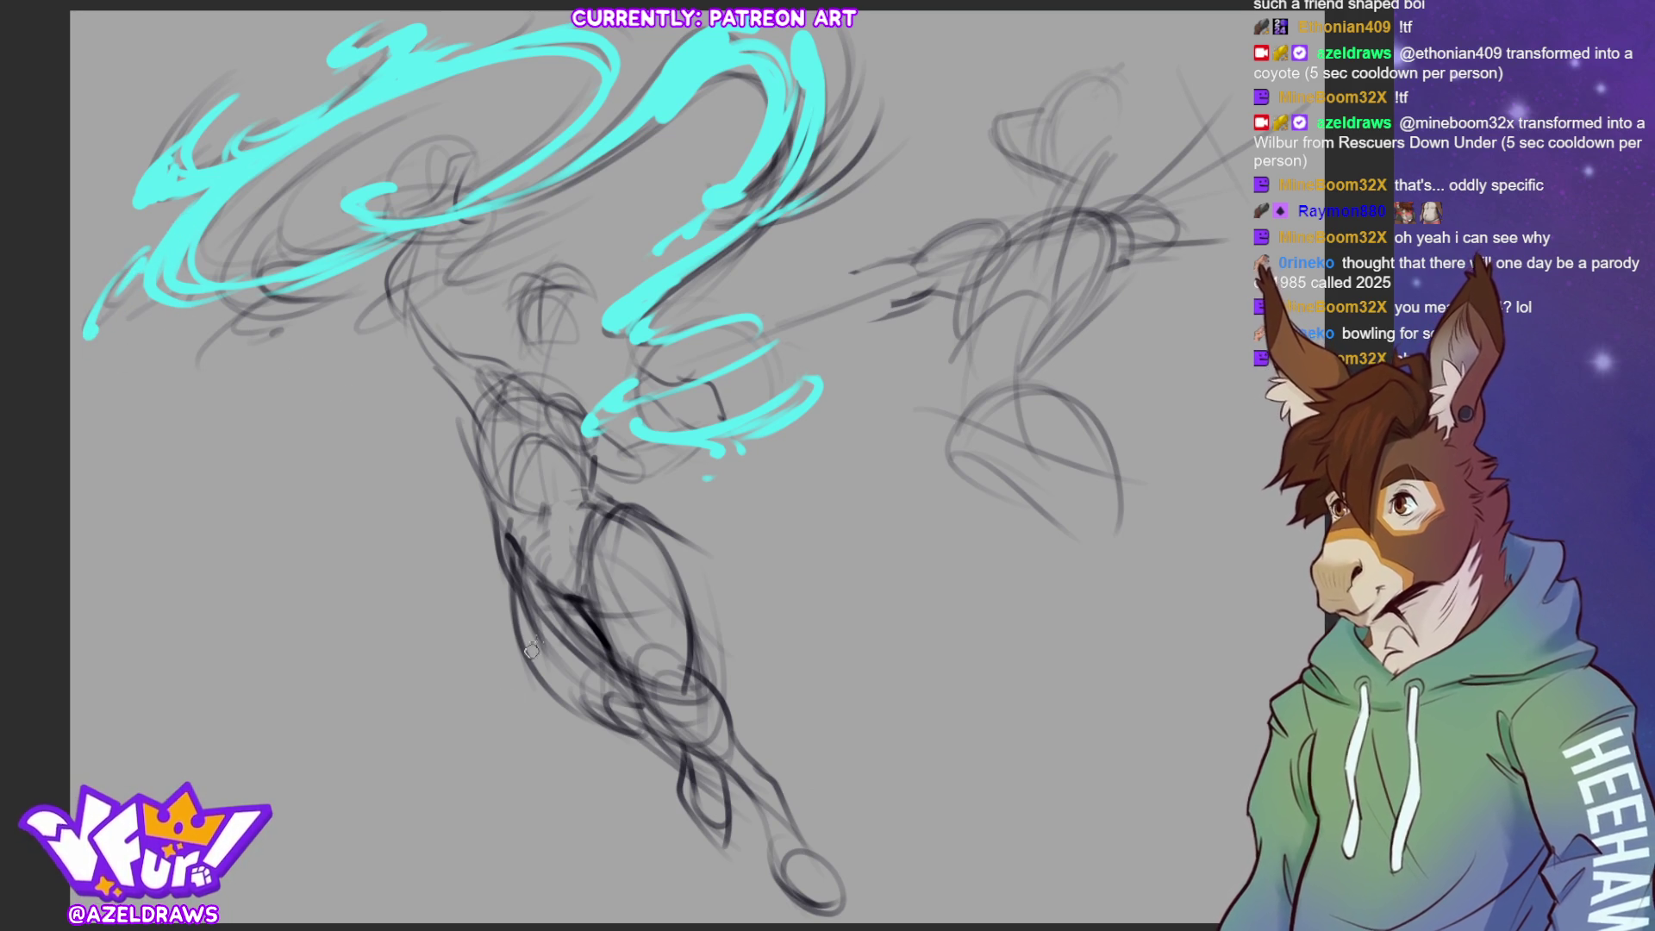
pyautogui.moveTo(208, 329); pyautogui.dragTo(306, 317)
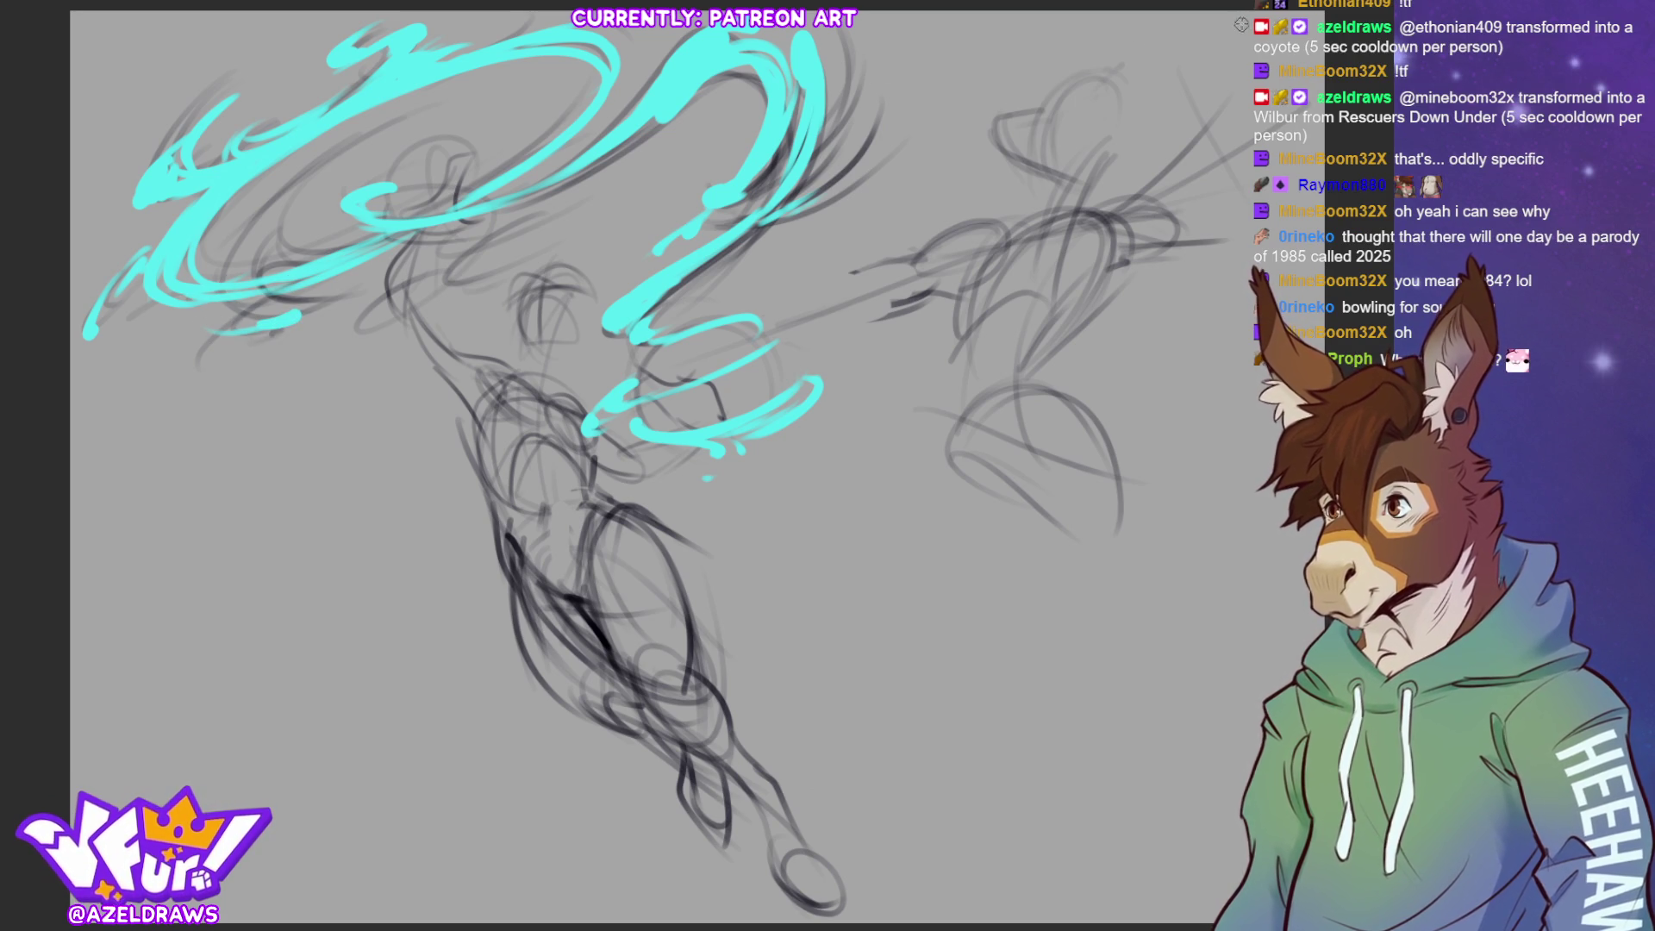
# Add a diagonal cyan stroke, close the upper swirl loop, and thicken its left part
pyautogui.moveTo(465, 262)
pyautogui.mouseDown()
pyautogui.moveTo(345, 337)
pyautogui.moveTo(370, 349)
pyautogui.mouseUp()
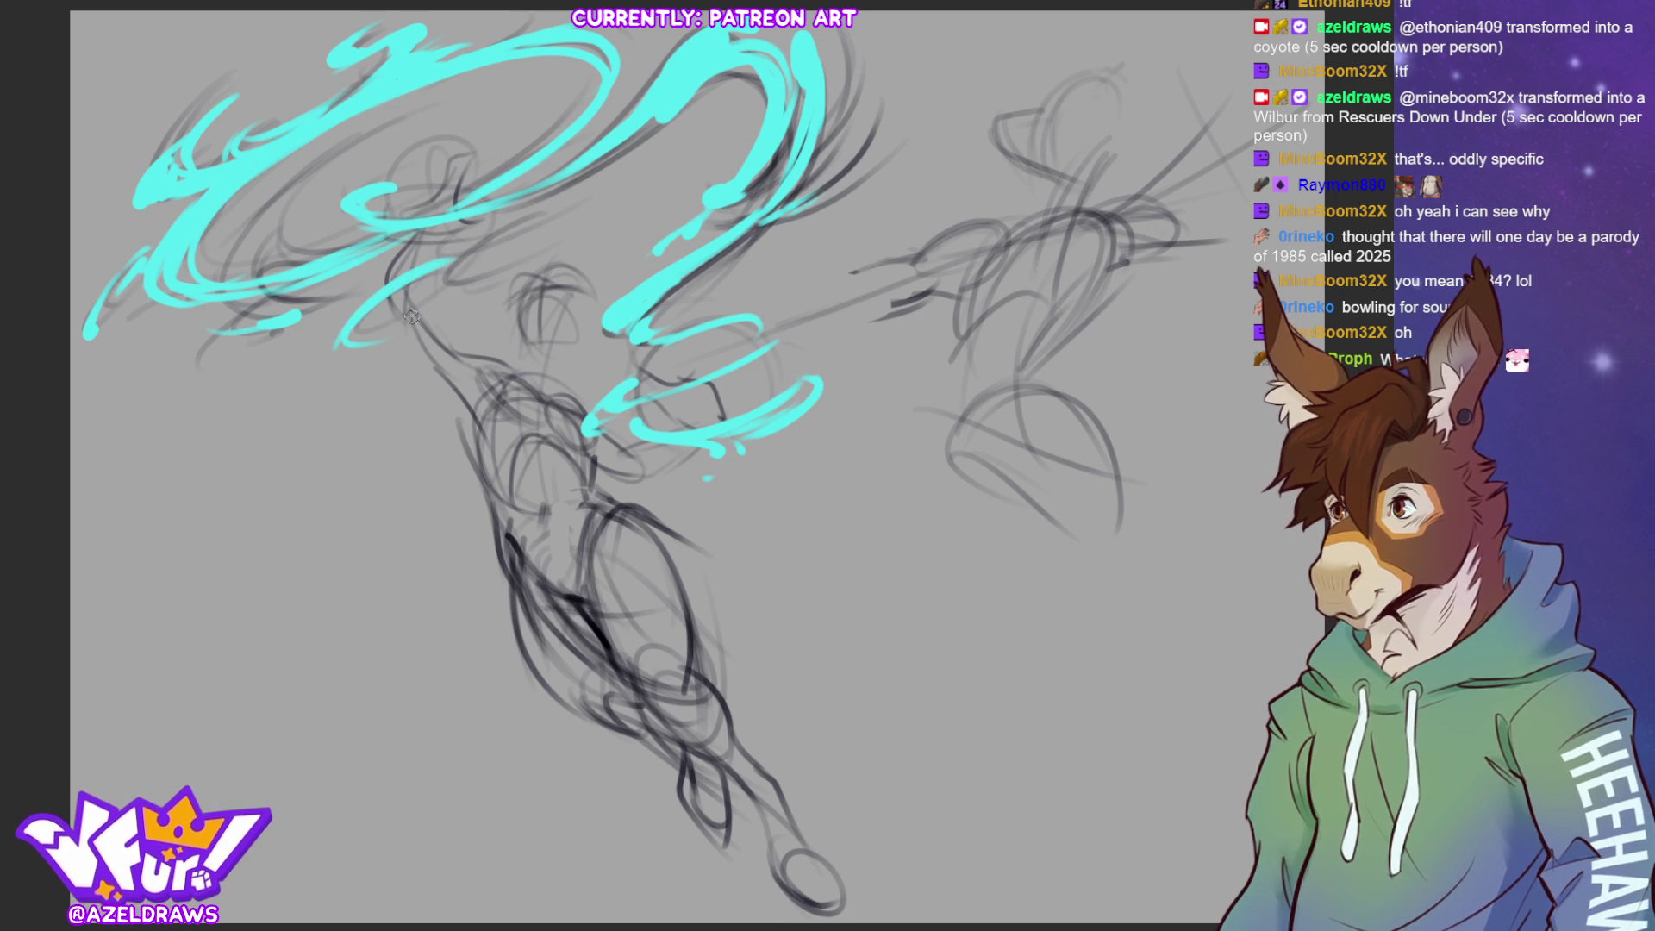
pyautogui.moveTo(389, 238)
pyautogui.mouseDown()
pyautogui.moveTo(486, 239)
pyautogui.moveTo(440, 183)
pyautogui.mouseUp()
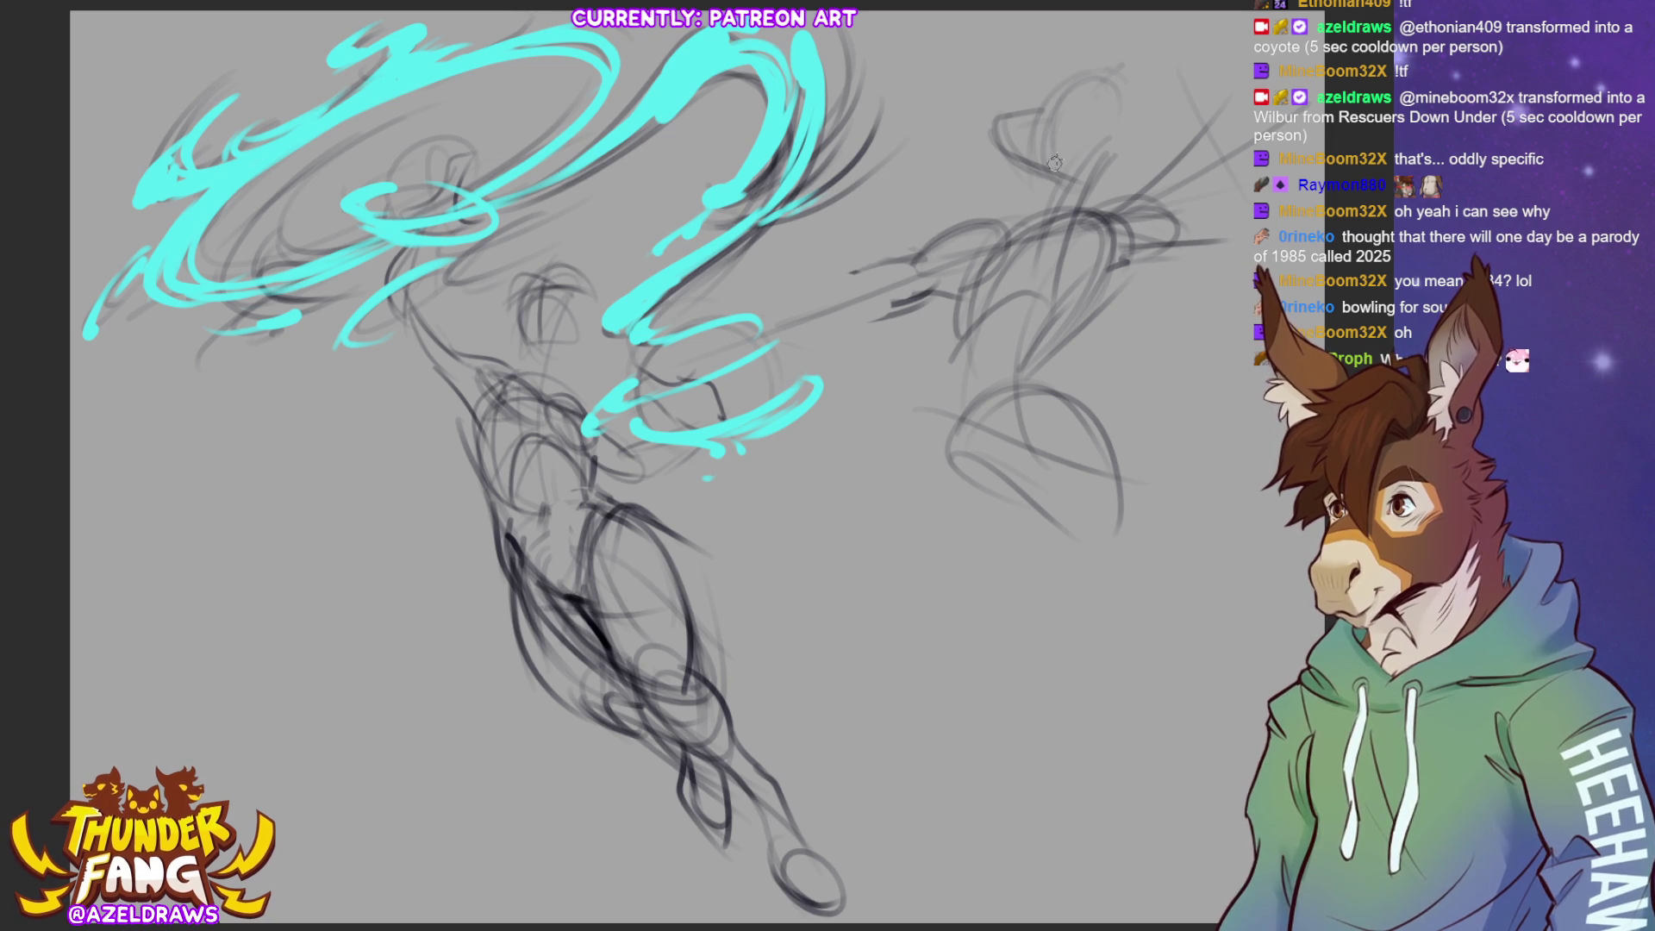
pyautogui.moveTo(354, 118)
pyautogui.mouseDown()
pyautogui.moveTo(241, 189)
pyautogui.moveTo(186, 275)
pyautogui.moveTo(200, 233)
pyautogui.moveTo(238, 274)
pyautogui.moveTo(224, 199)
pyautogui.moveTo(341, 113)
pyautogui.moveTo(353, 121)
pyautogui.moveTo(309, 150)
pyautogui.moveTo(593, 75)
pyautogui.moveTo(521, 73)
pyautogui.mouseUp()
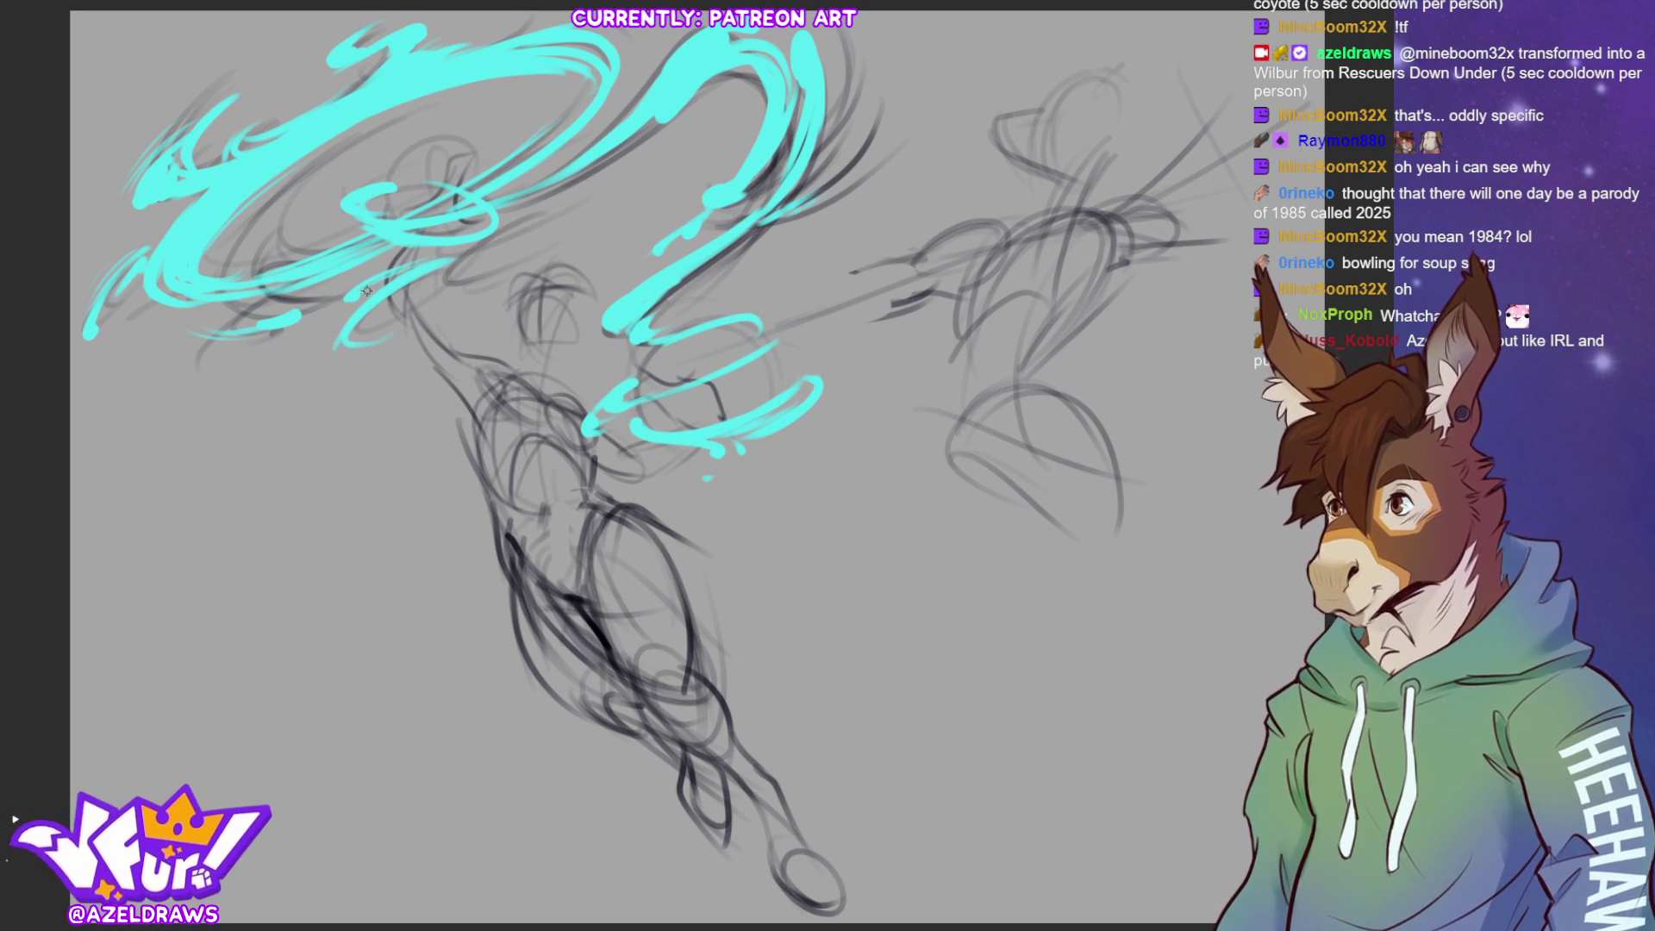
# Add a thin cyan flick trailing downward from the swirl's lower-left section
pyautogui.moveTo(342, 333); pyautogui.dragTo(323, 379)
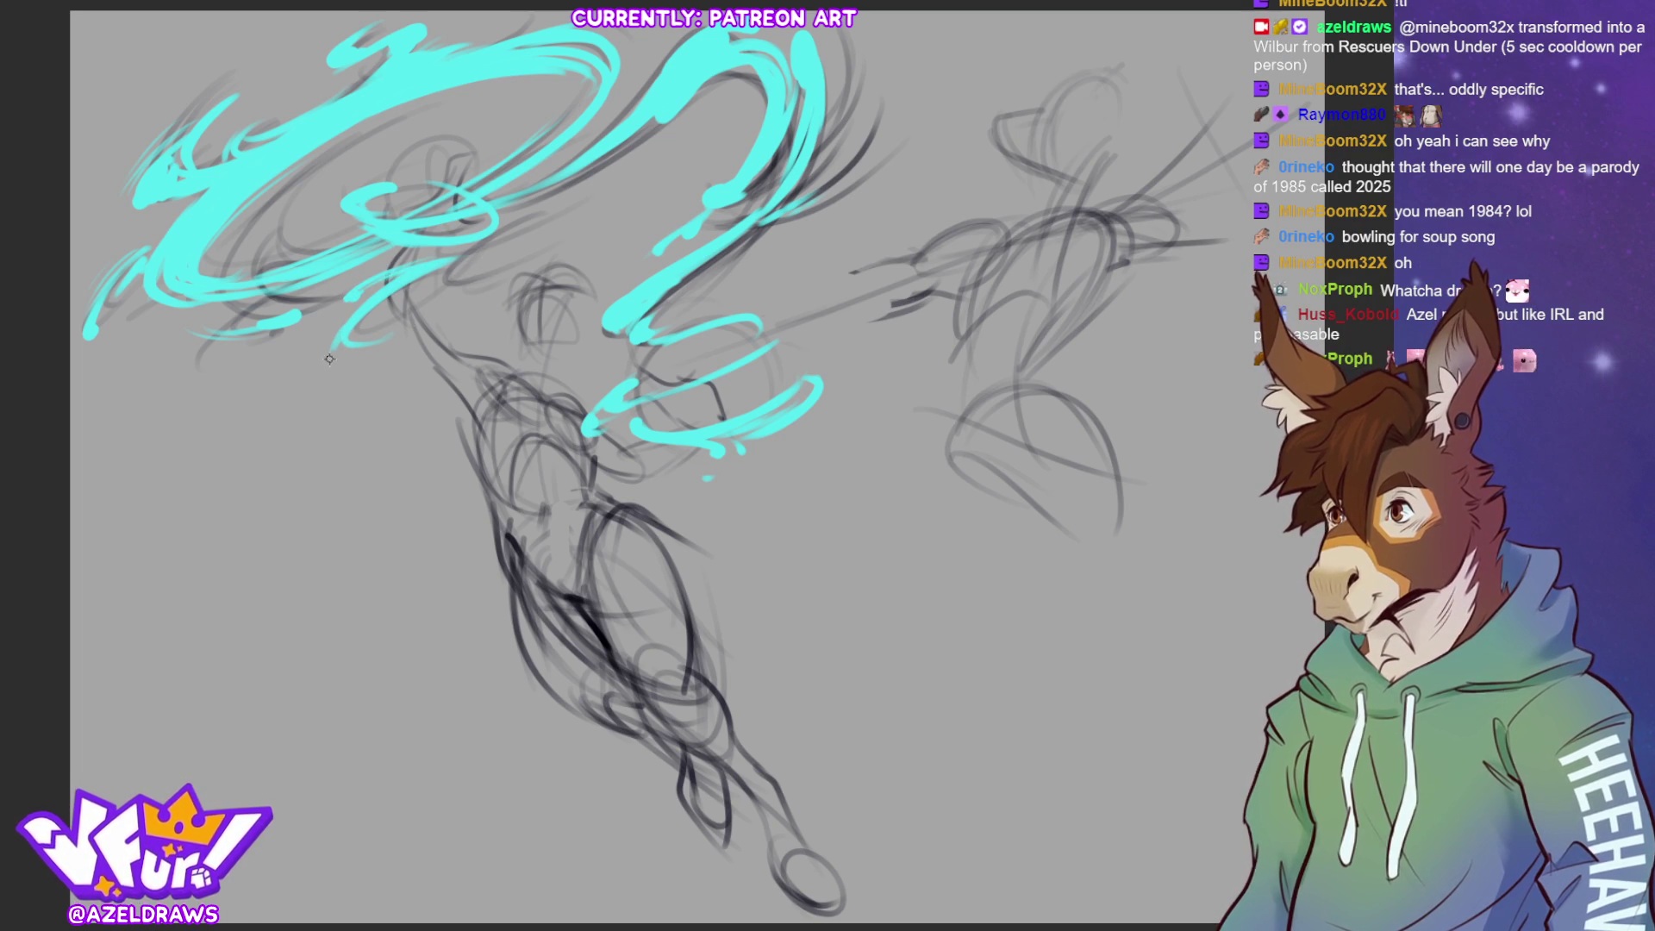
# Add a second thin tapered cyan flick beside the first one below the swirl
pyautogui.moveTo(321, 388); pyautogui.dragTo(335, 325)
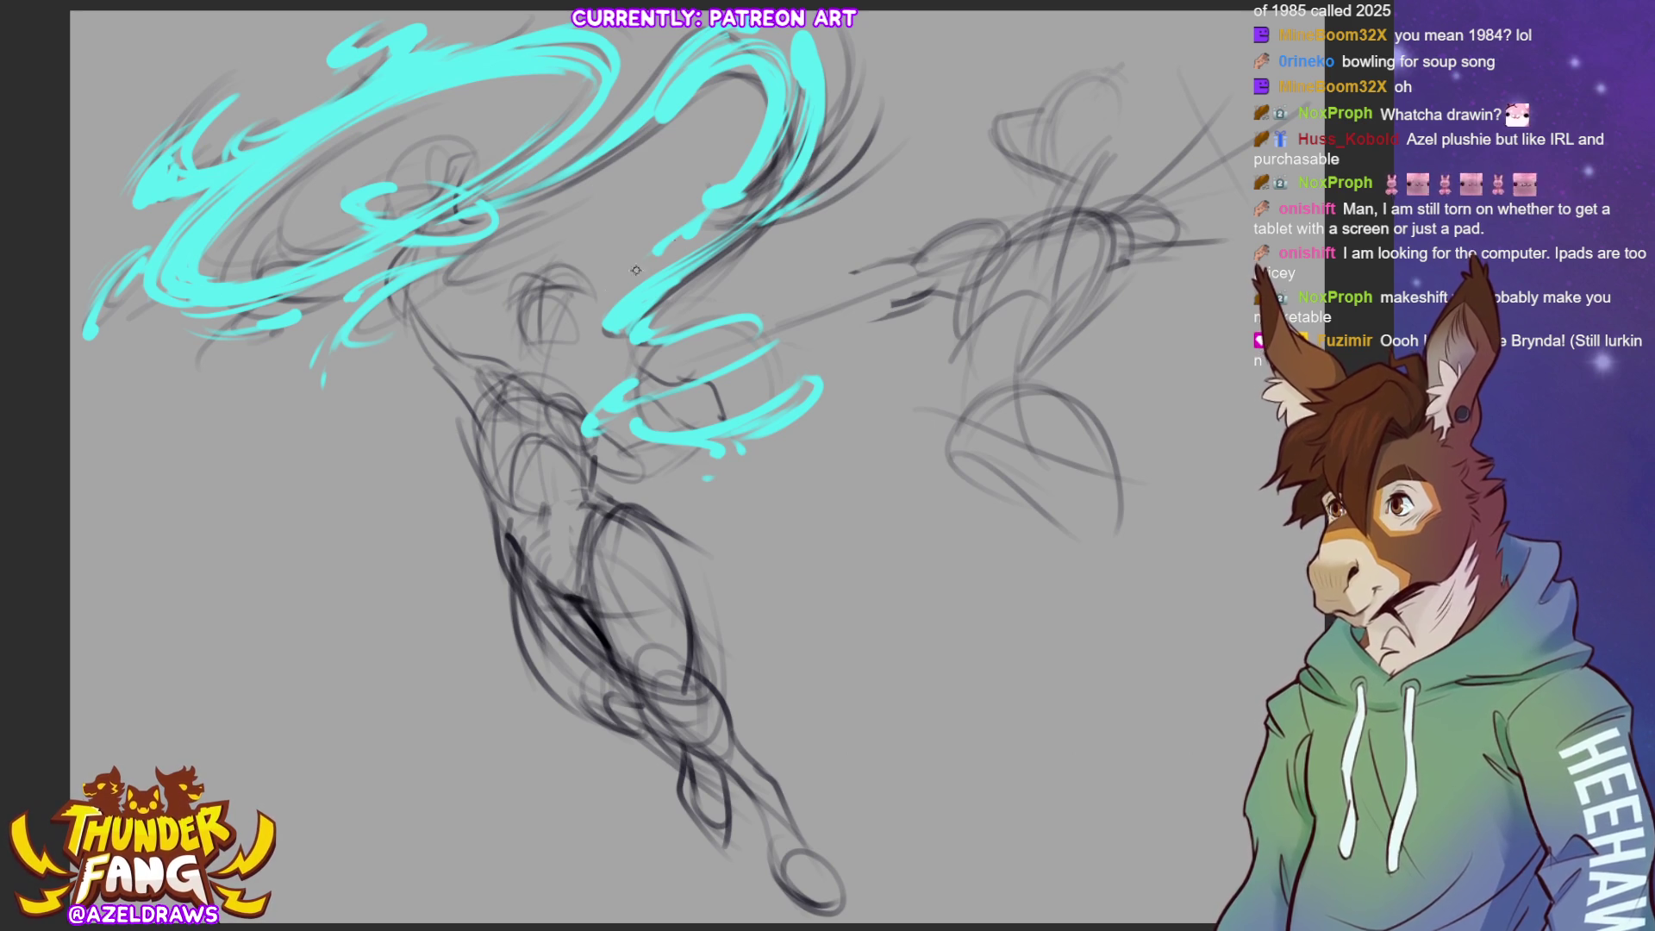
# Lengthen a lower cyan tip slightly and add strokes over the swirl's upper-left end
pyautogui.moveTo(614, 310); pyautogui.dragTo(588, 340)
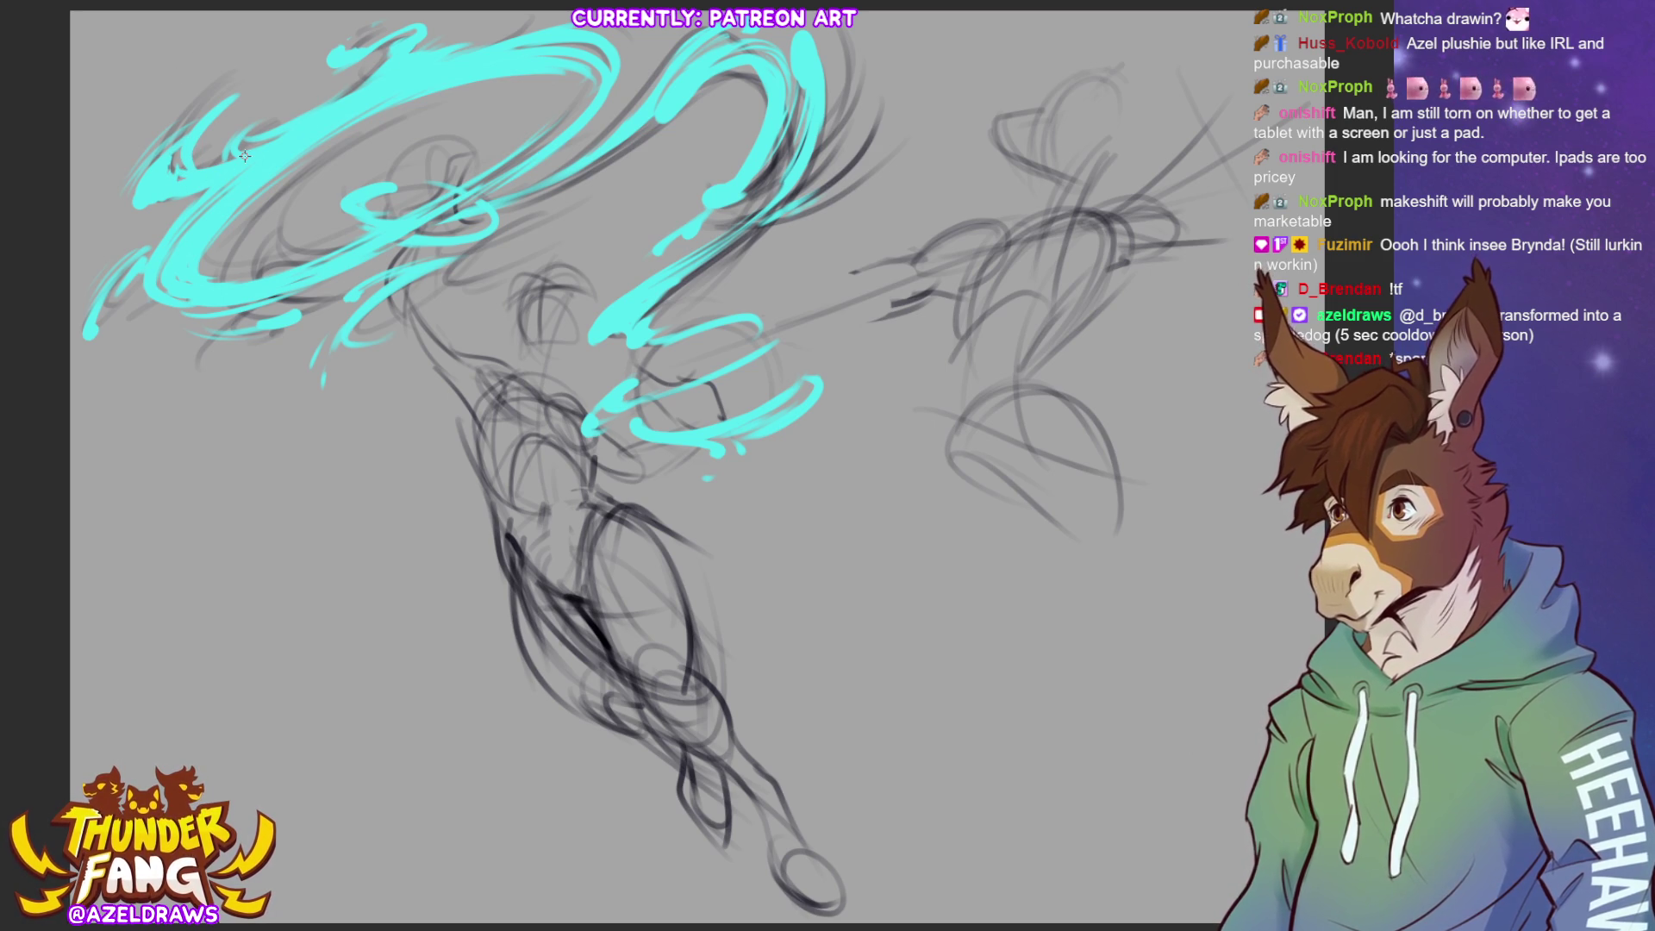
pyautogui.moveTo(141, 189)
pyautogui.mouseDown()
pyautogui.moveTo(207, 147)
pyautogui.moveTo(168, 175)
pyautogui.mouseUp()
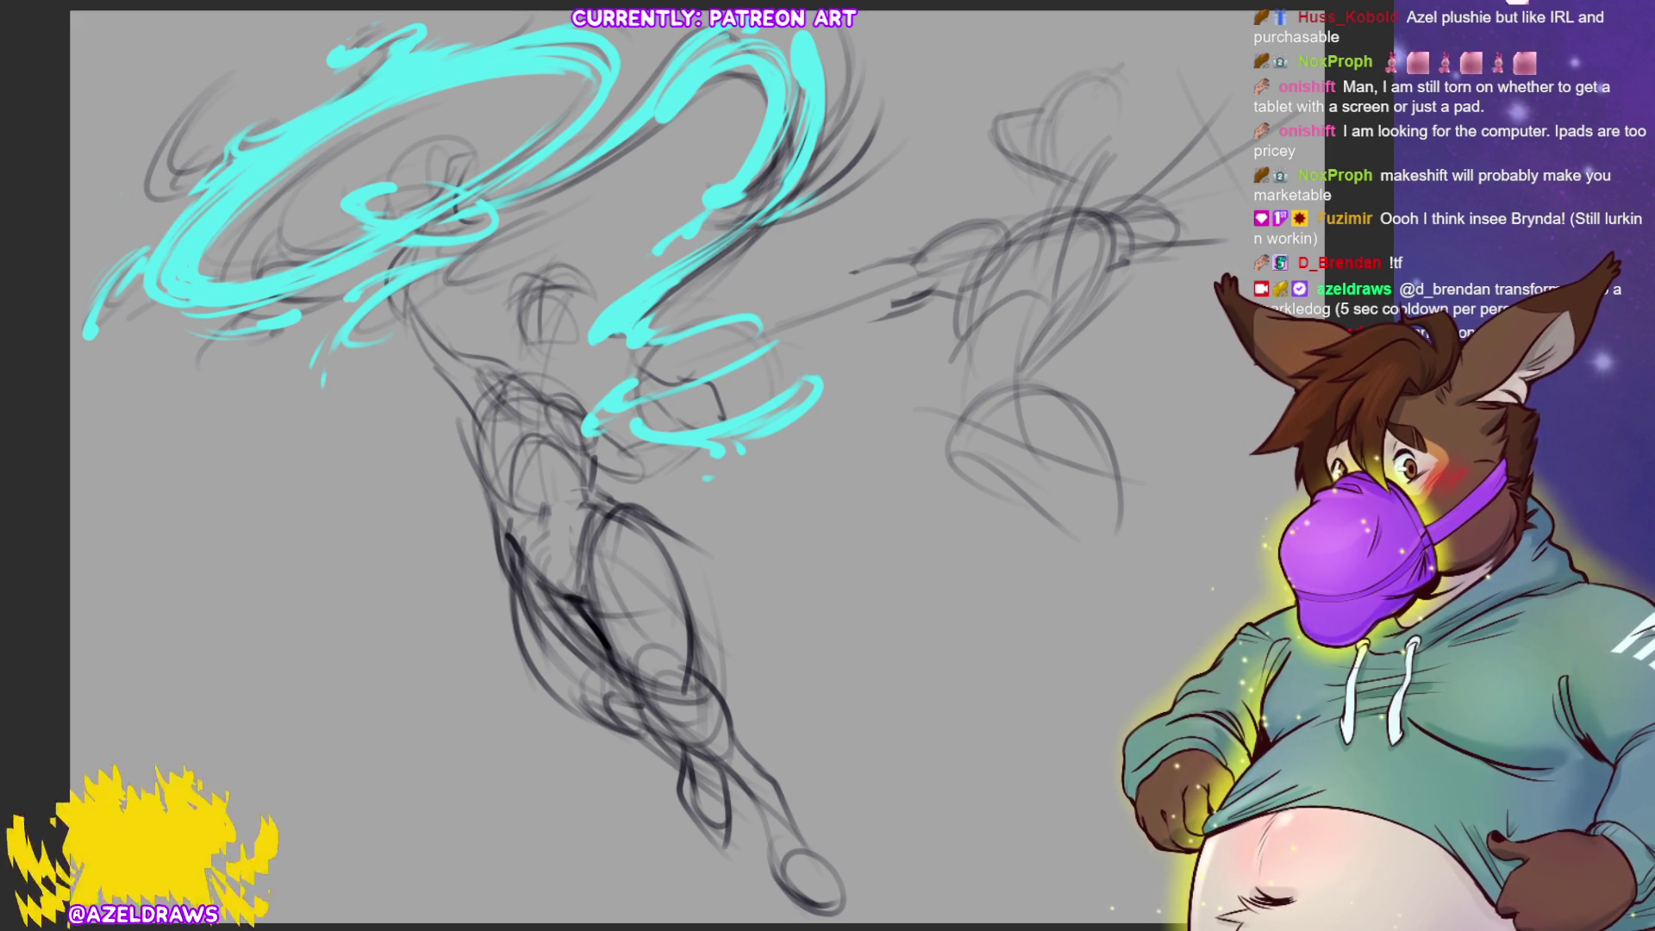
pyautogui.moveTo(181, 190); pyautogui.dragTo(187, 157)
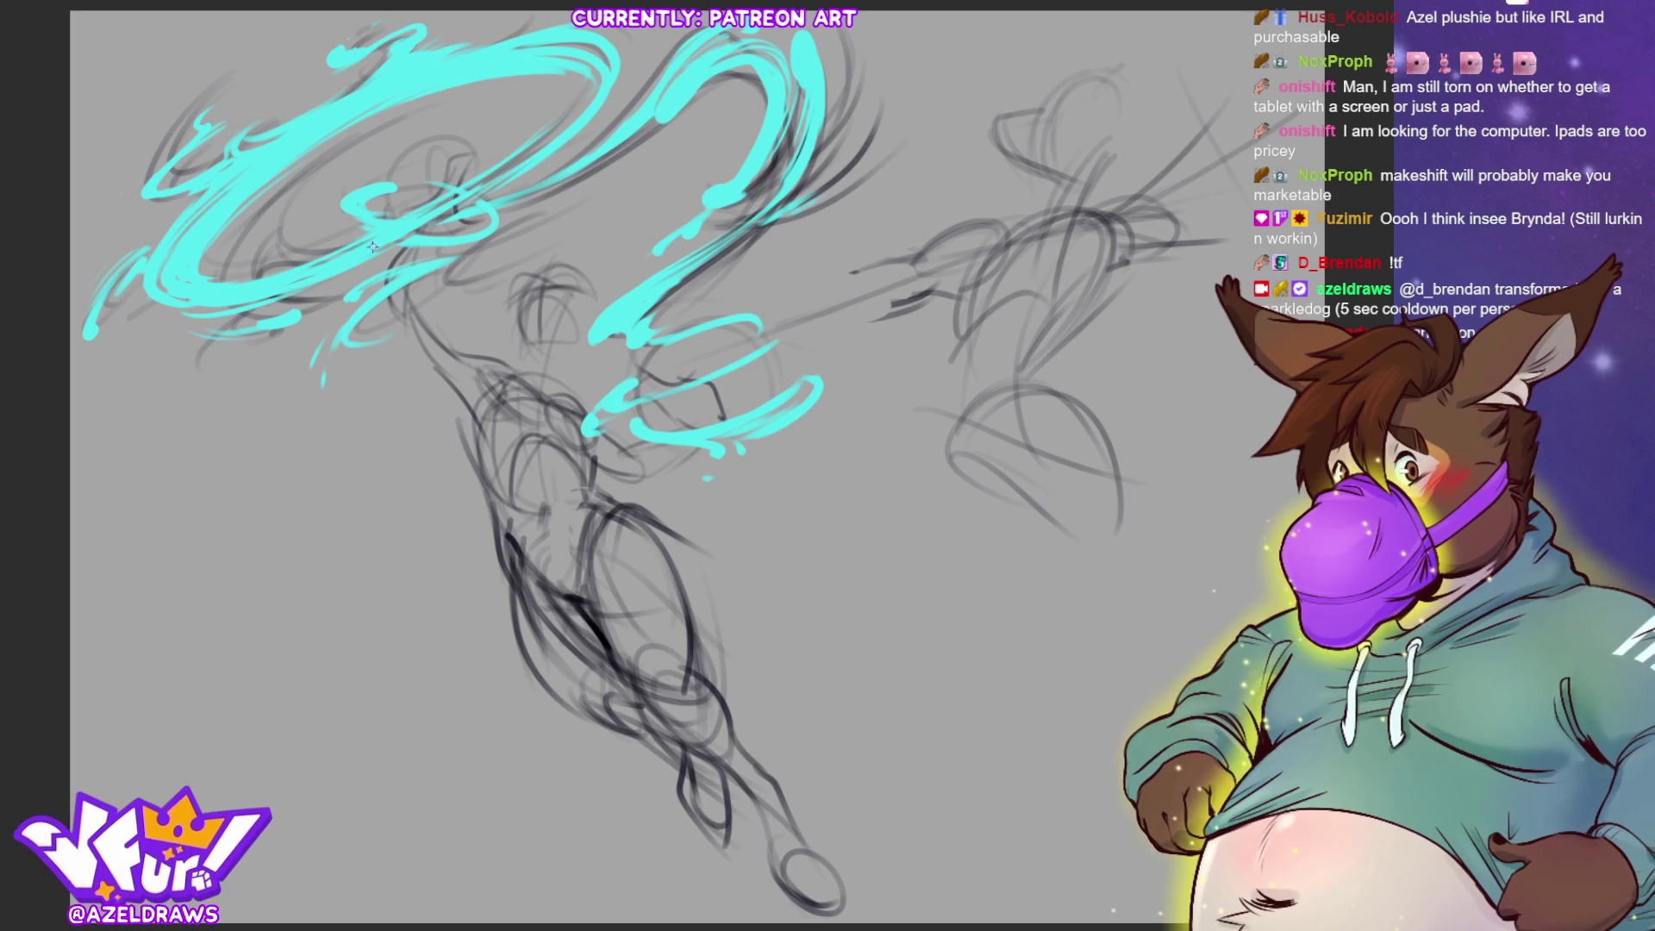
# Erase the swirl's left tail and redraw it as longer cyan flicks reaching down-left
pyautogui.moveTo(126, 264)
pyautogui.mouseDown()
pyautogui.moveTo(142, 237)
pyautogui.moveTo(102, 297)
pyautogui.moveTo(143, 259)
pyautogui.moveTo(119, 341)
pyautogui.moveTo(150, 267)
pyautogui.moveTo(137, 254)
pyautogui.mouseUp()
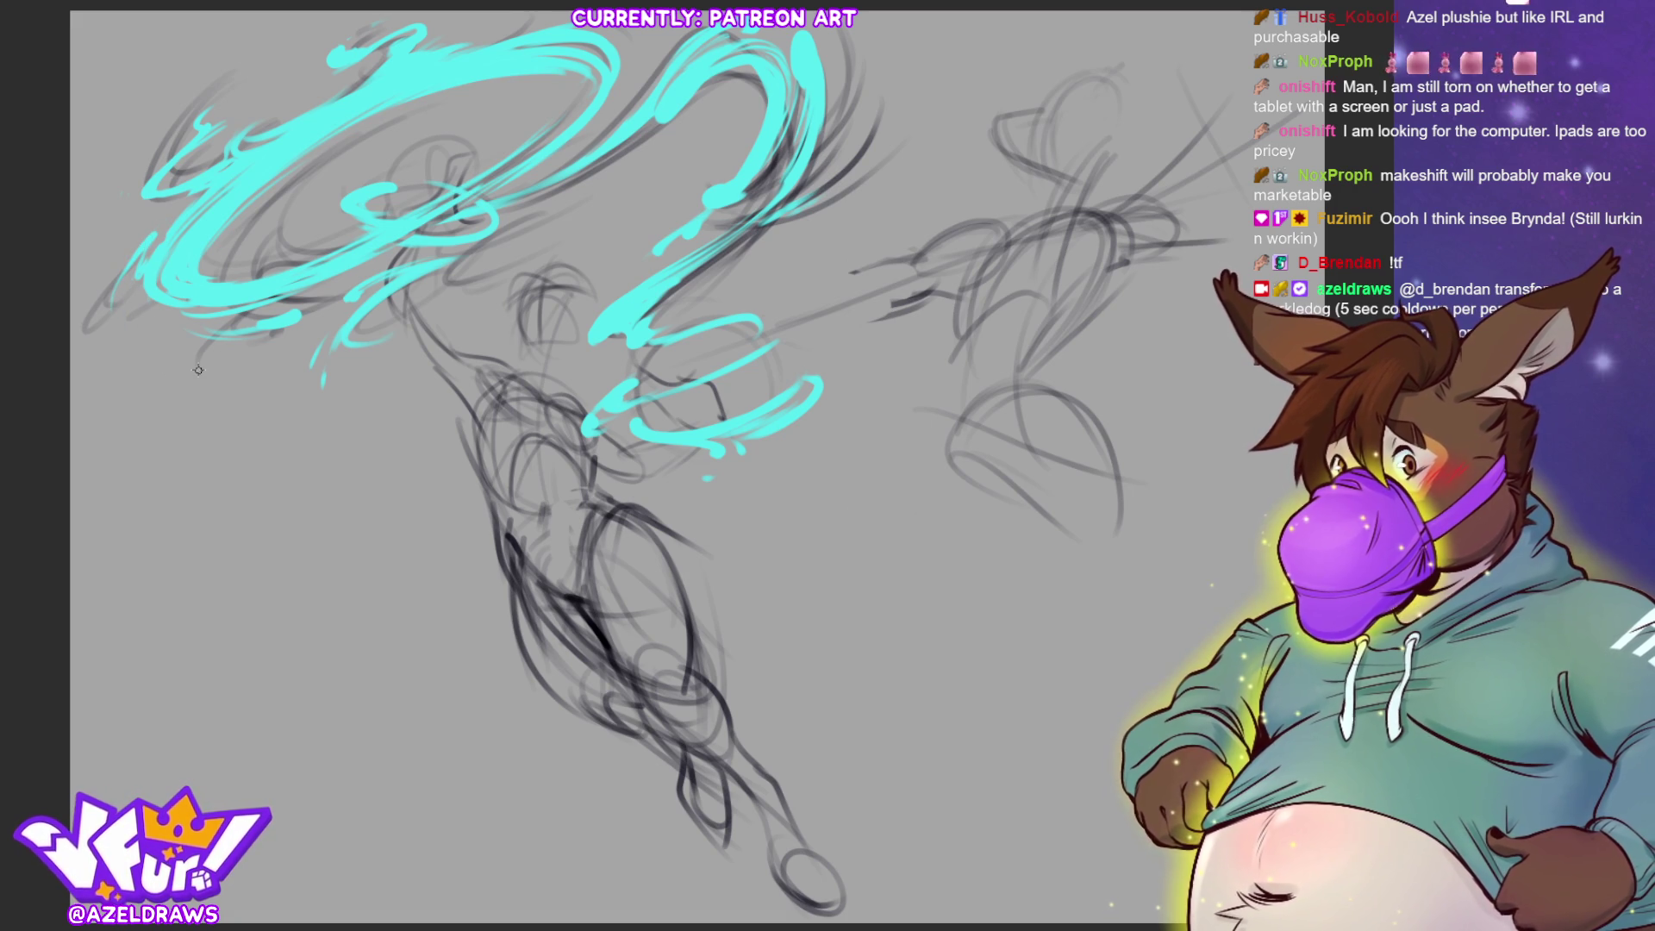
pyautogui.moveTo(121, 242); pyautogui.dragTo(159, 275)
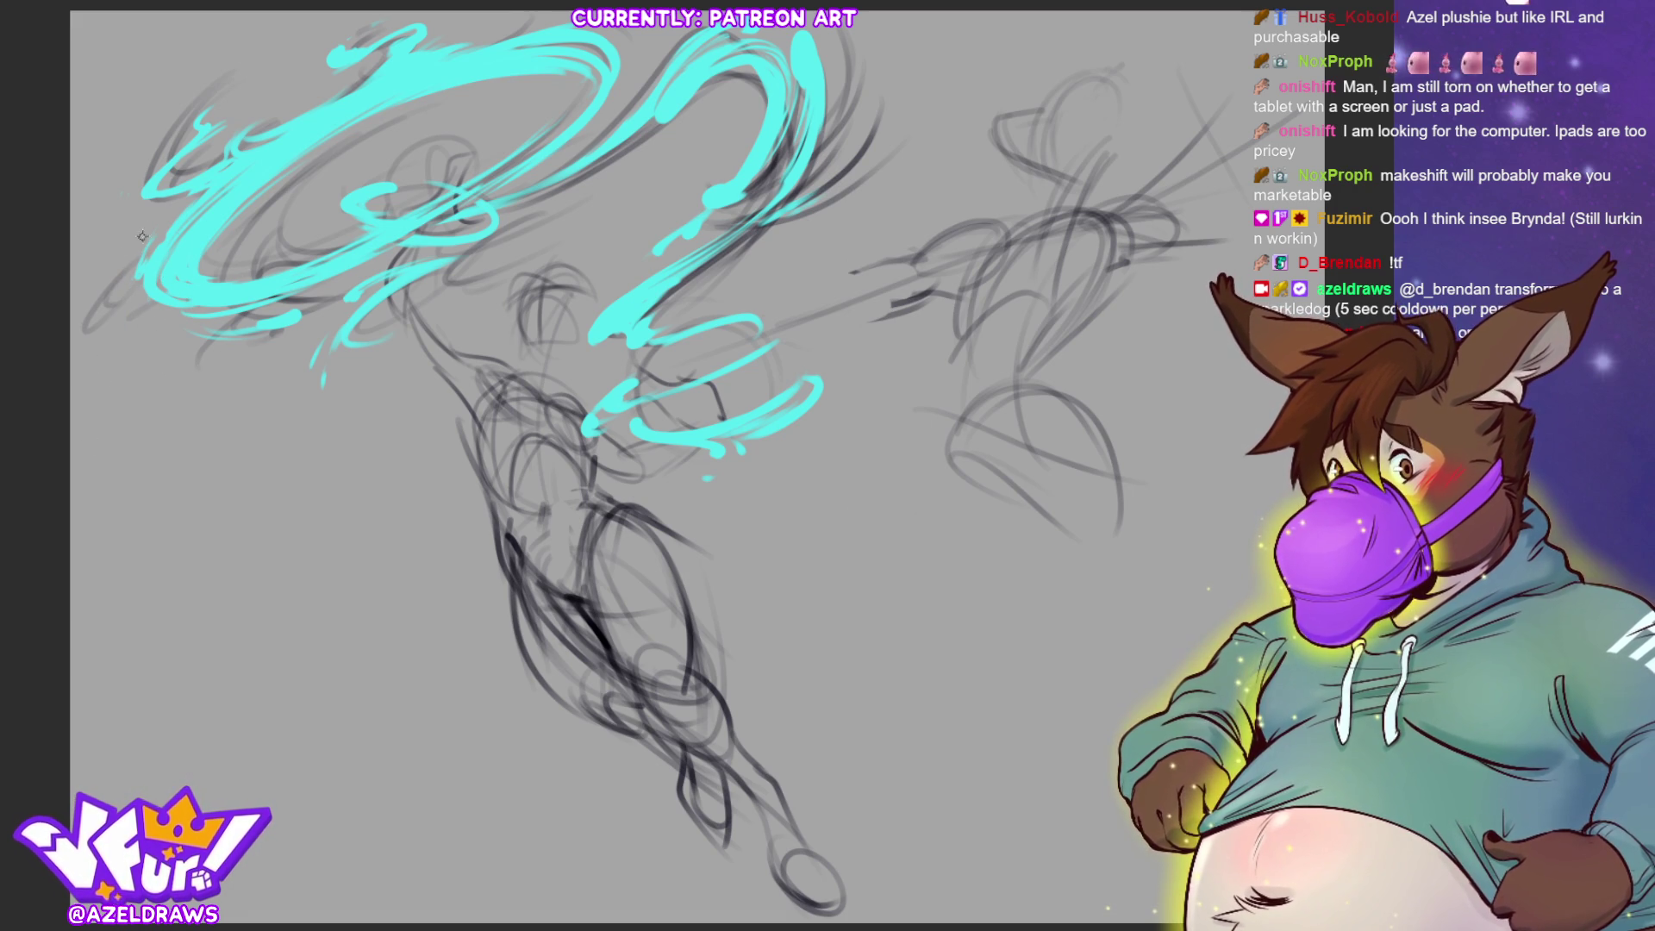
pyautogui.moveTo(148, 242)
pyautogui.mouseDown()
pyautogui.moveTo(112, 304)
pyautogui.moveTo(129, 302)
pyautogui.mouseUp()
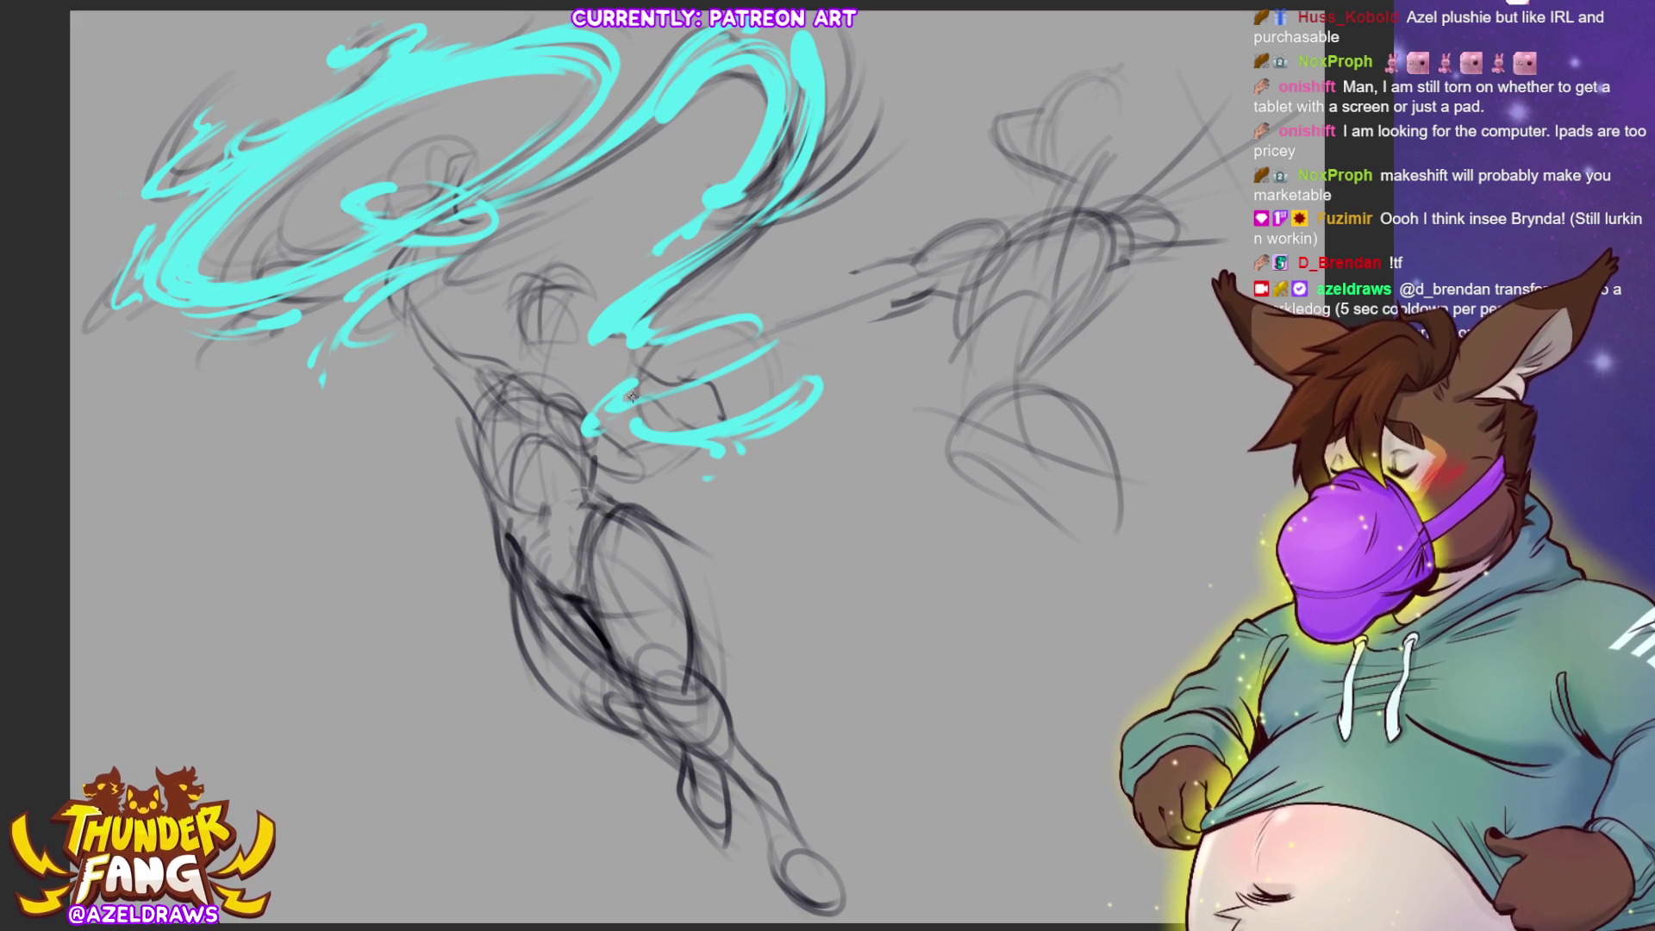
pyautogui.moveTo(678, 379)
pyautogui.mouseDown()
pyautogui.moveTo(633, 403)
pyautogui.moveTo(692, 386)
pyautogui.mouseUp()
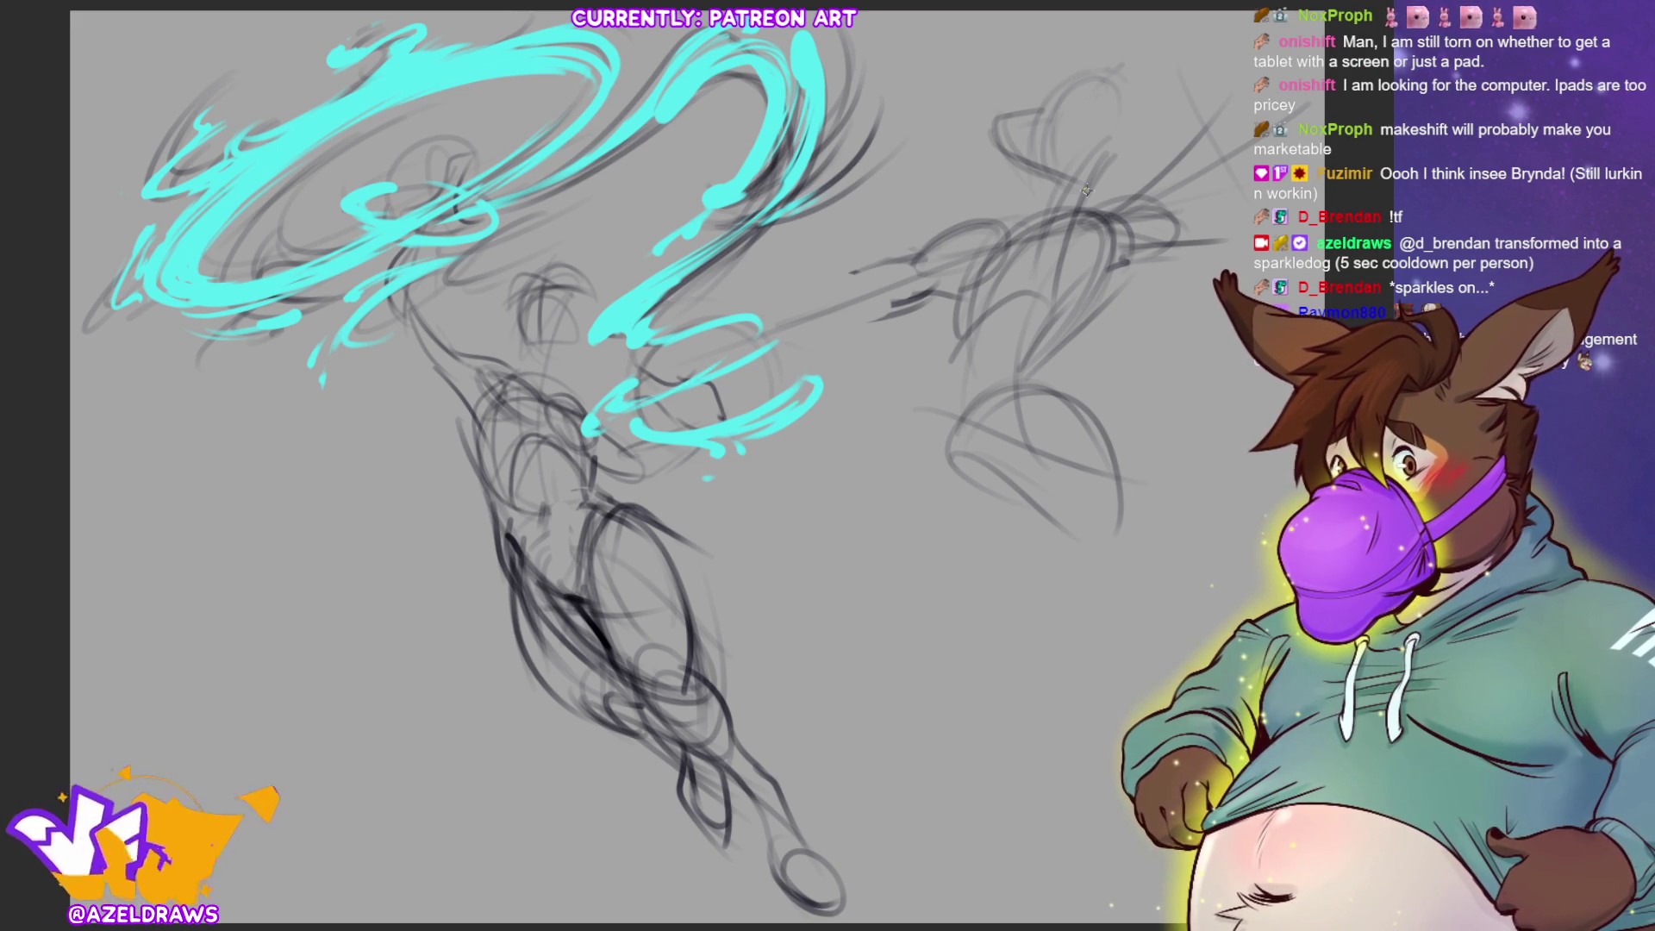
# Compare the dark sketch strokes around the swirl, then remove them for good
pyautogui.moveTo(715, 369)
pyautogui.mouseDown()
pyautogui.moveTo(638, 405)
pyautogui.moveTo(714, 372)
pyautogui.mouseUp()
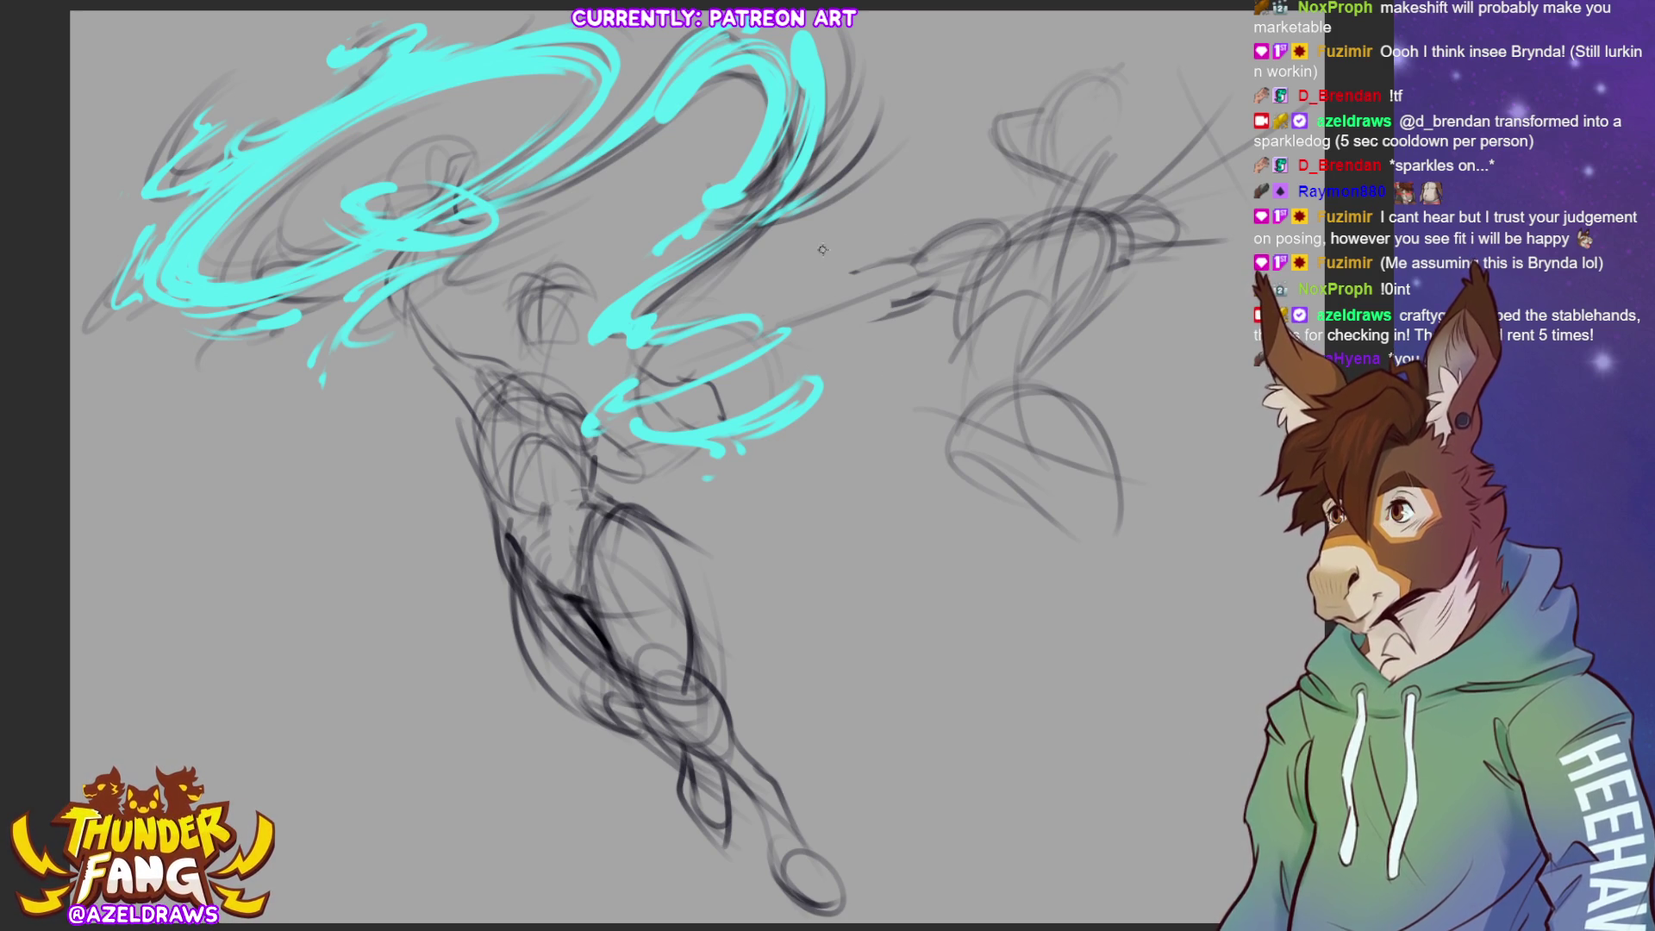
pyautogui.hotkey('ctrl', 'z')
pyautogui.hotkey('ctrl', 'y')
pyautogui.hotkey('ctrl', 'z')
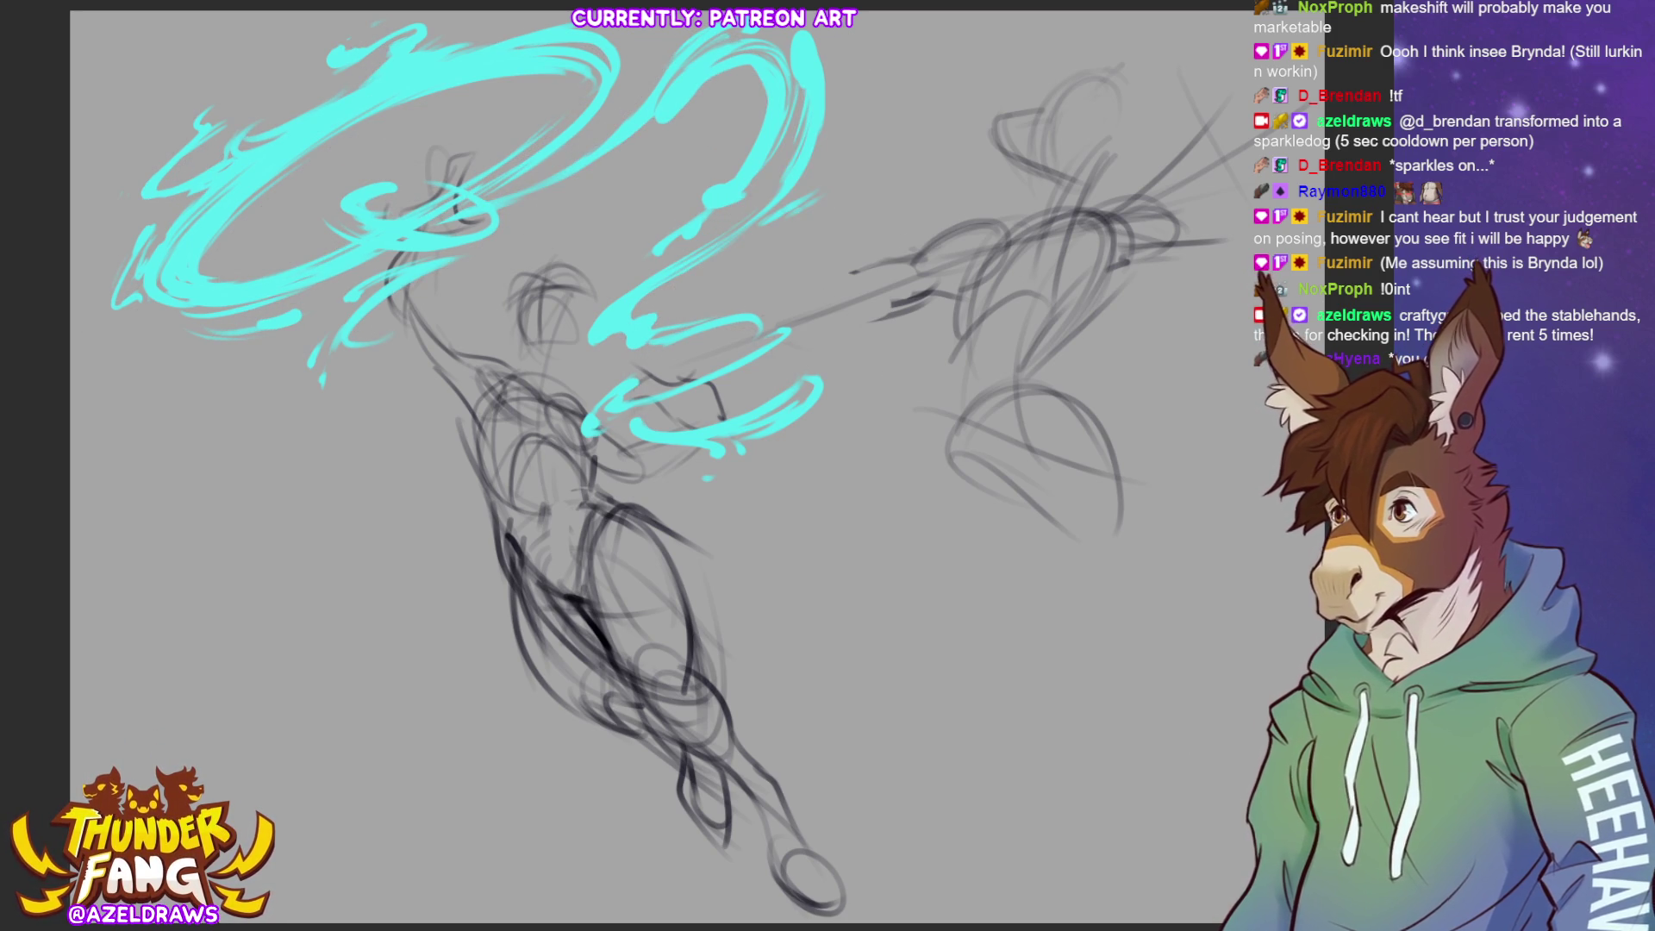
pyautogui.hotkey('ctrl', 'y')
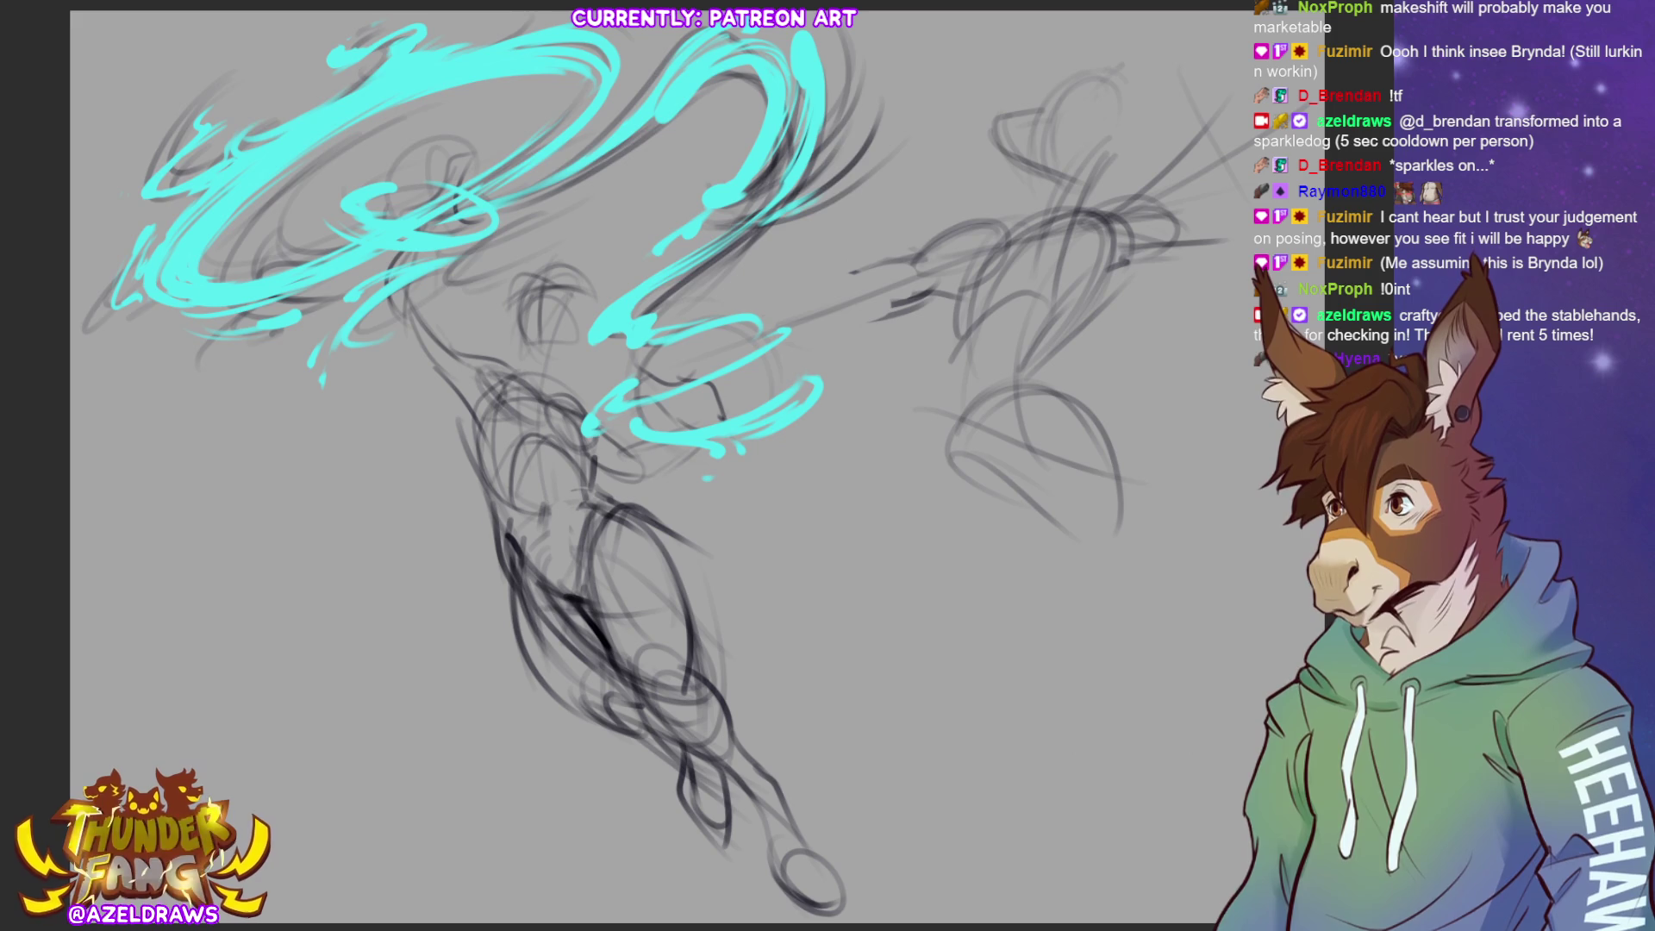
pyautogui.hotkey('ctrl', 'z')
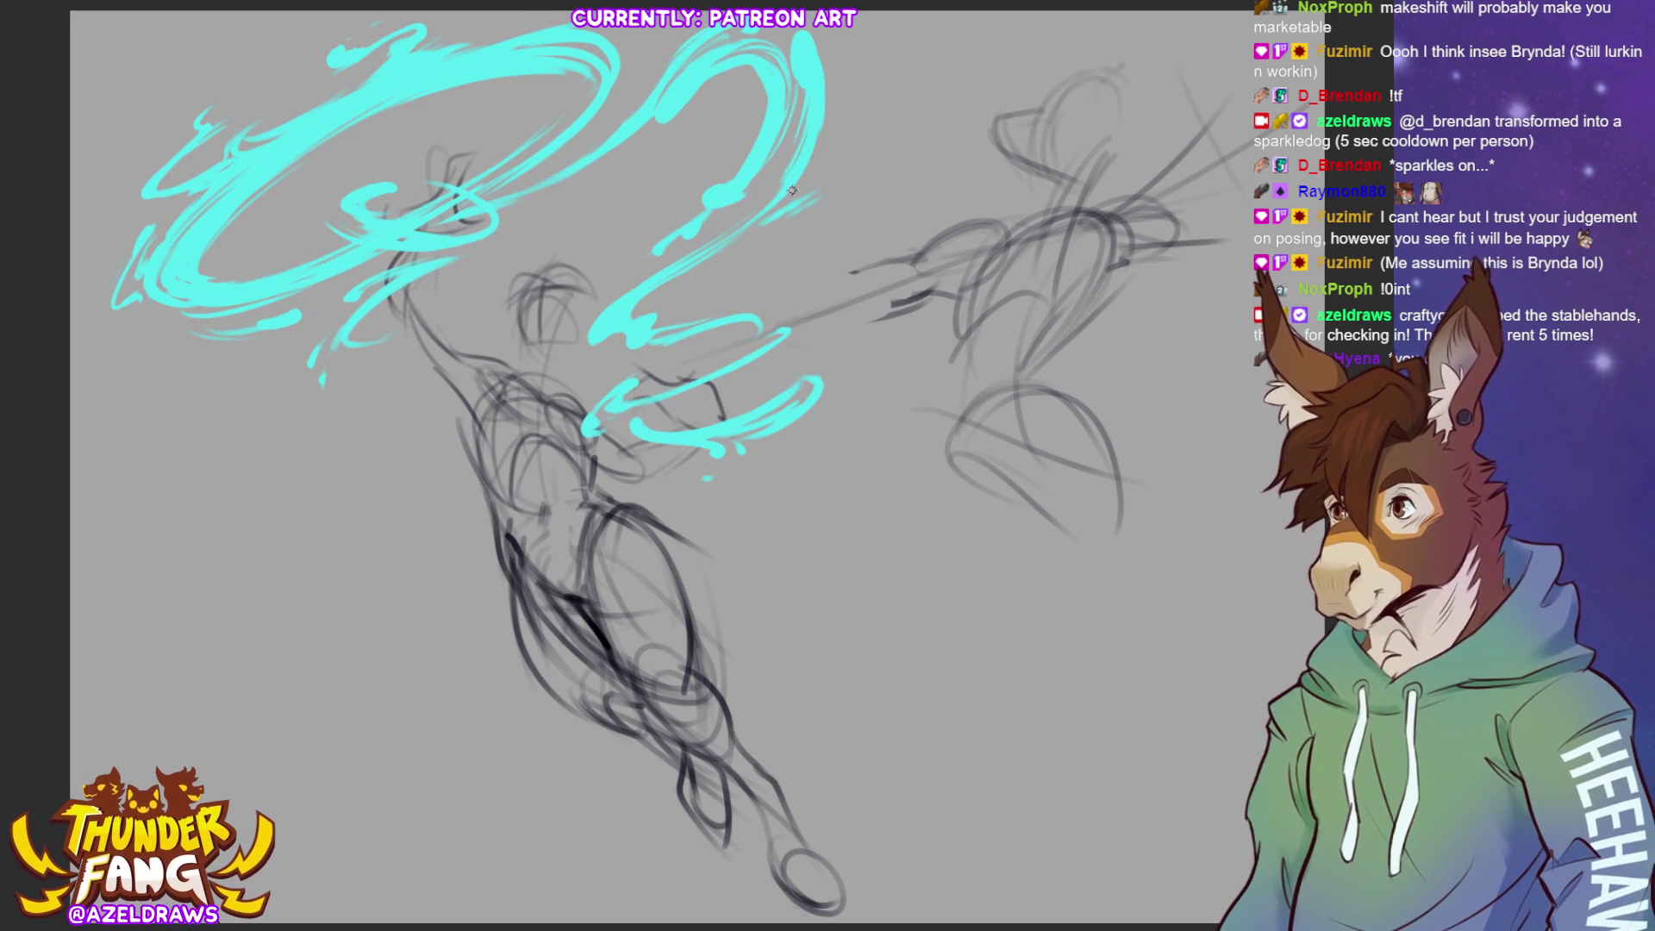
# Draw a short cyan flick curving down from the swirl's upper-right tip
pyautogui.moveTo(770, 214)
pyautogui.mouseDown()
pyautogui.moveTo(876, 111)
pyautogui.moveTo(850, 62)
pyautogui.moveTo(879, 110)
pyautogui.mouseUp()
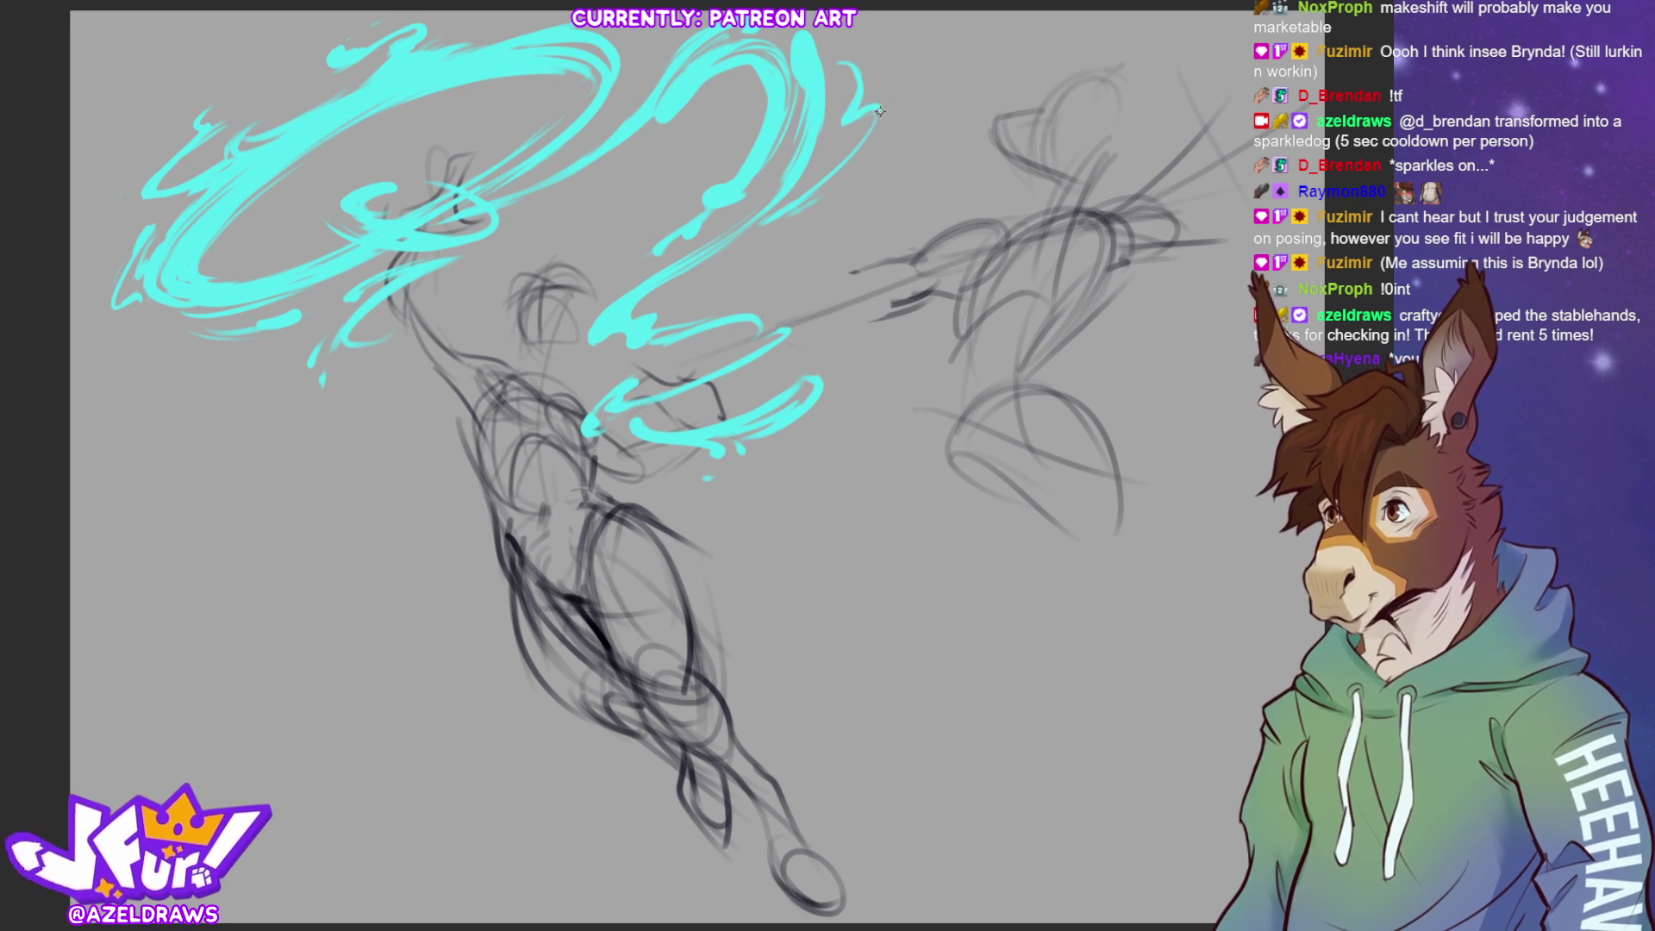
pyautogui.hotkey('ctrl', 'z')
pyautogui.hotkey('ctrl', 'z')
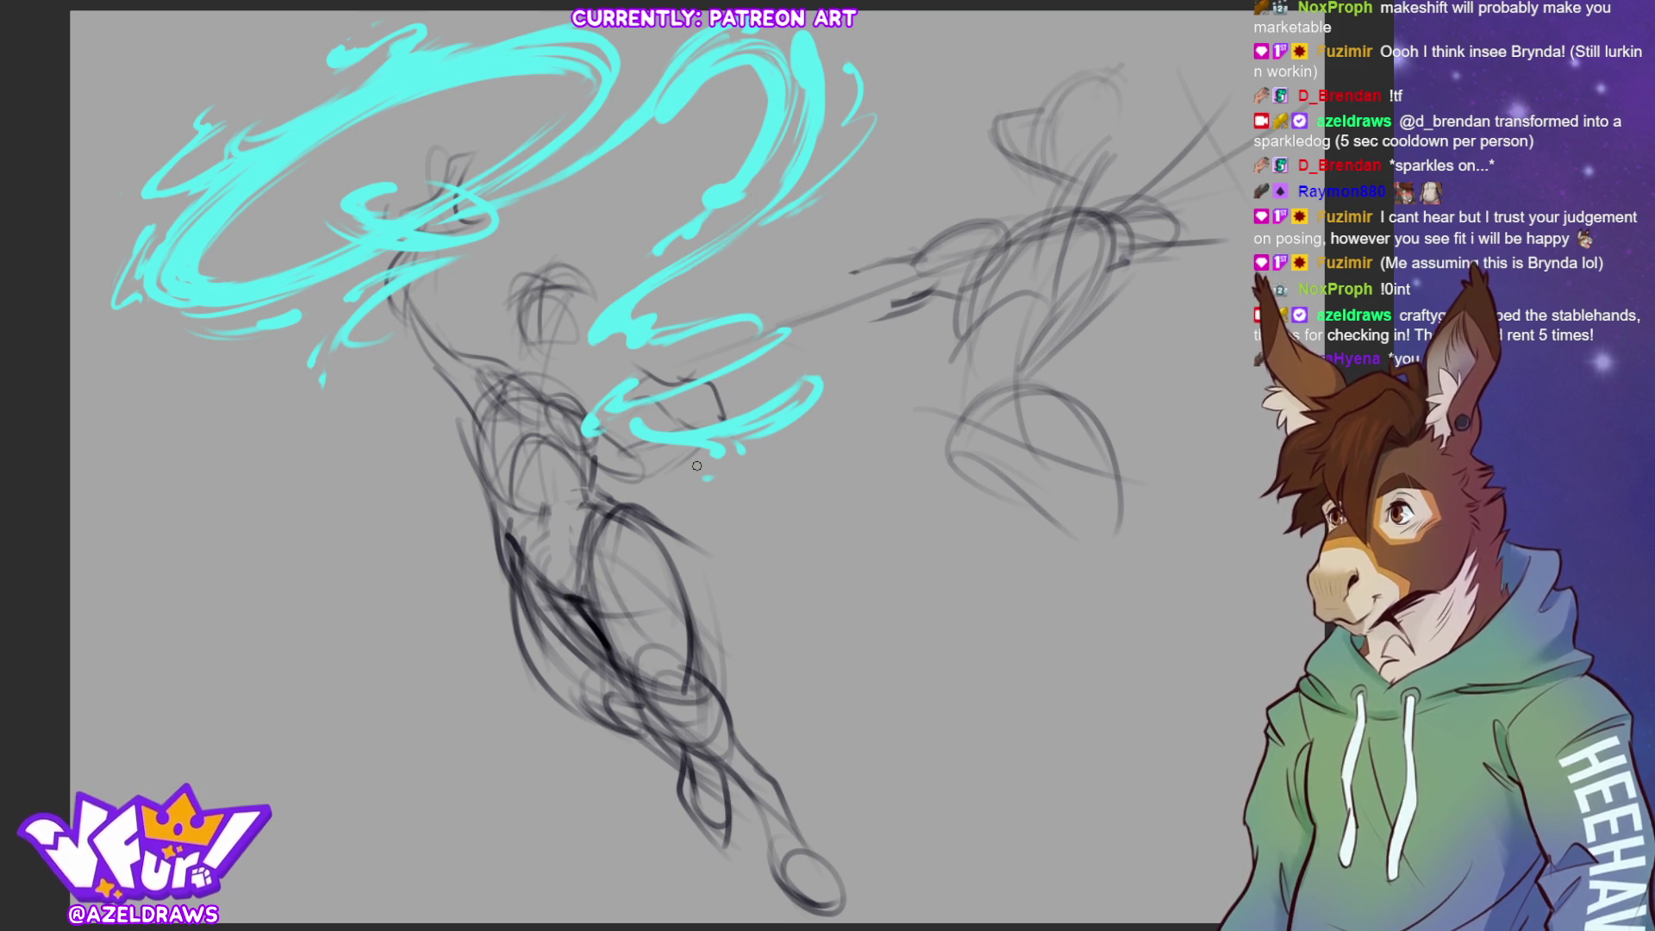
pyautogui.moveTo(896, 113); pyautogui.dragTo(874, 105)
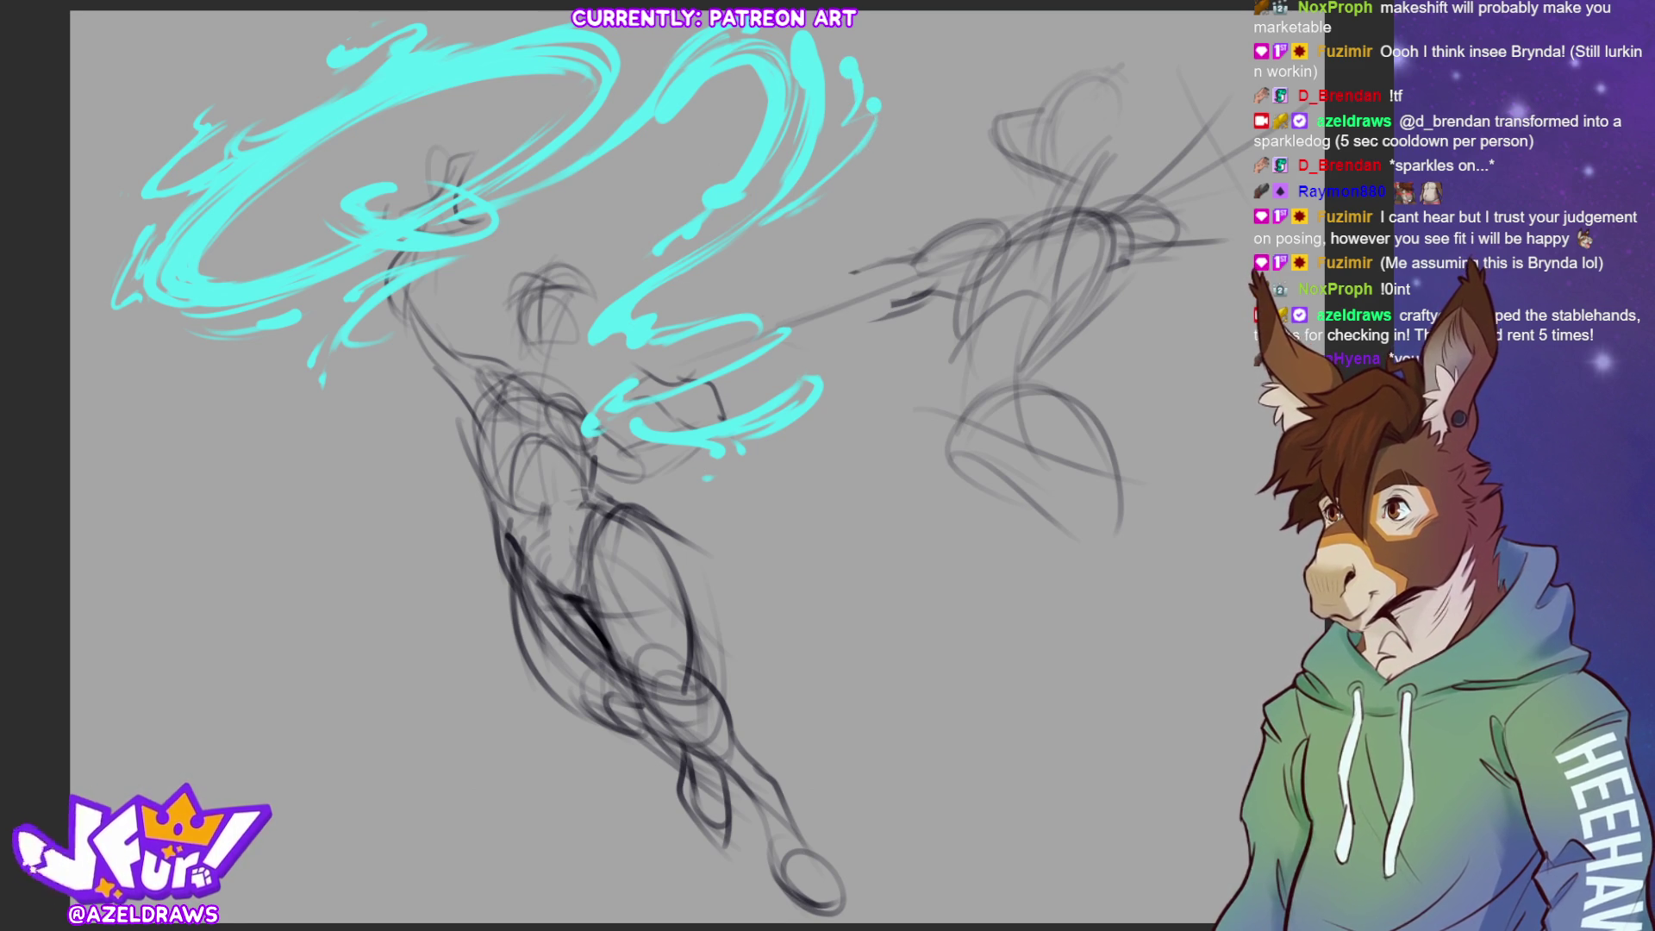
pyautogui.moveTo(879, 107); pyautogui.dragTo(865, 132)
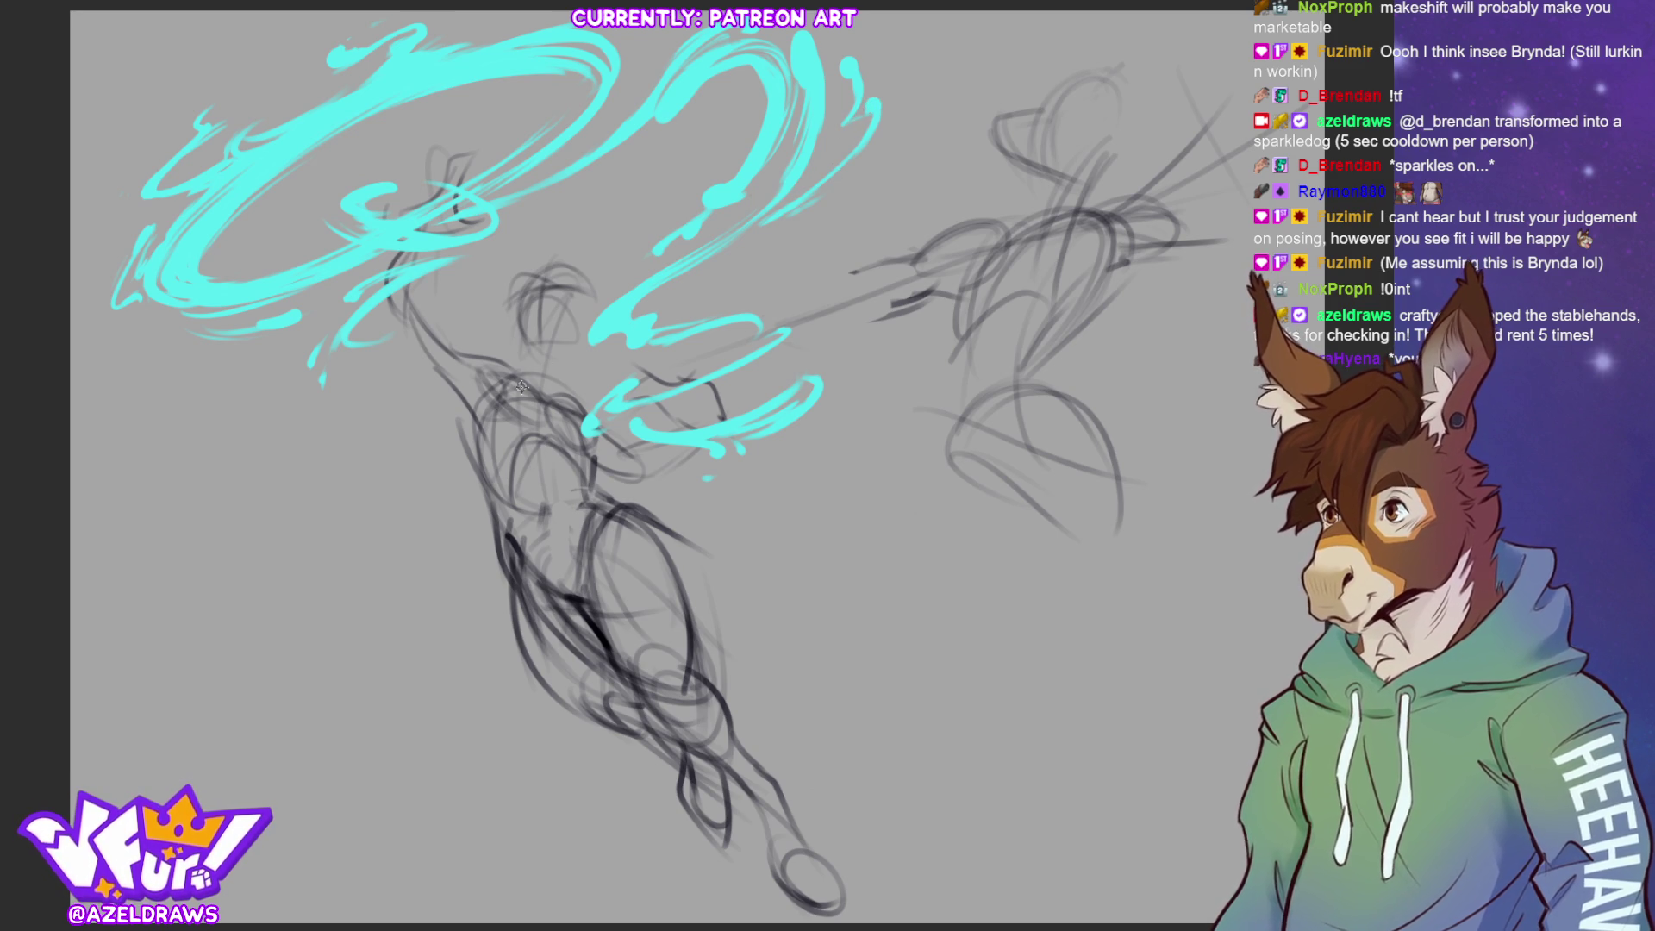
pyautogui.hotkey('ctrl', 'z')
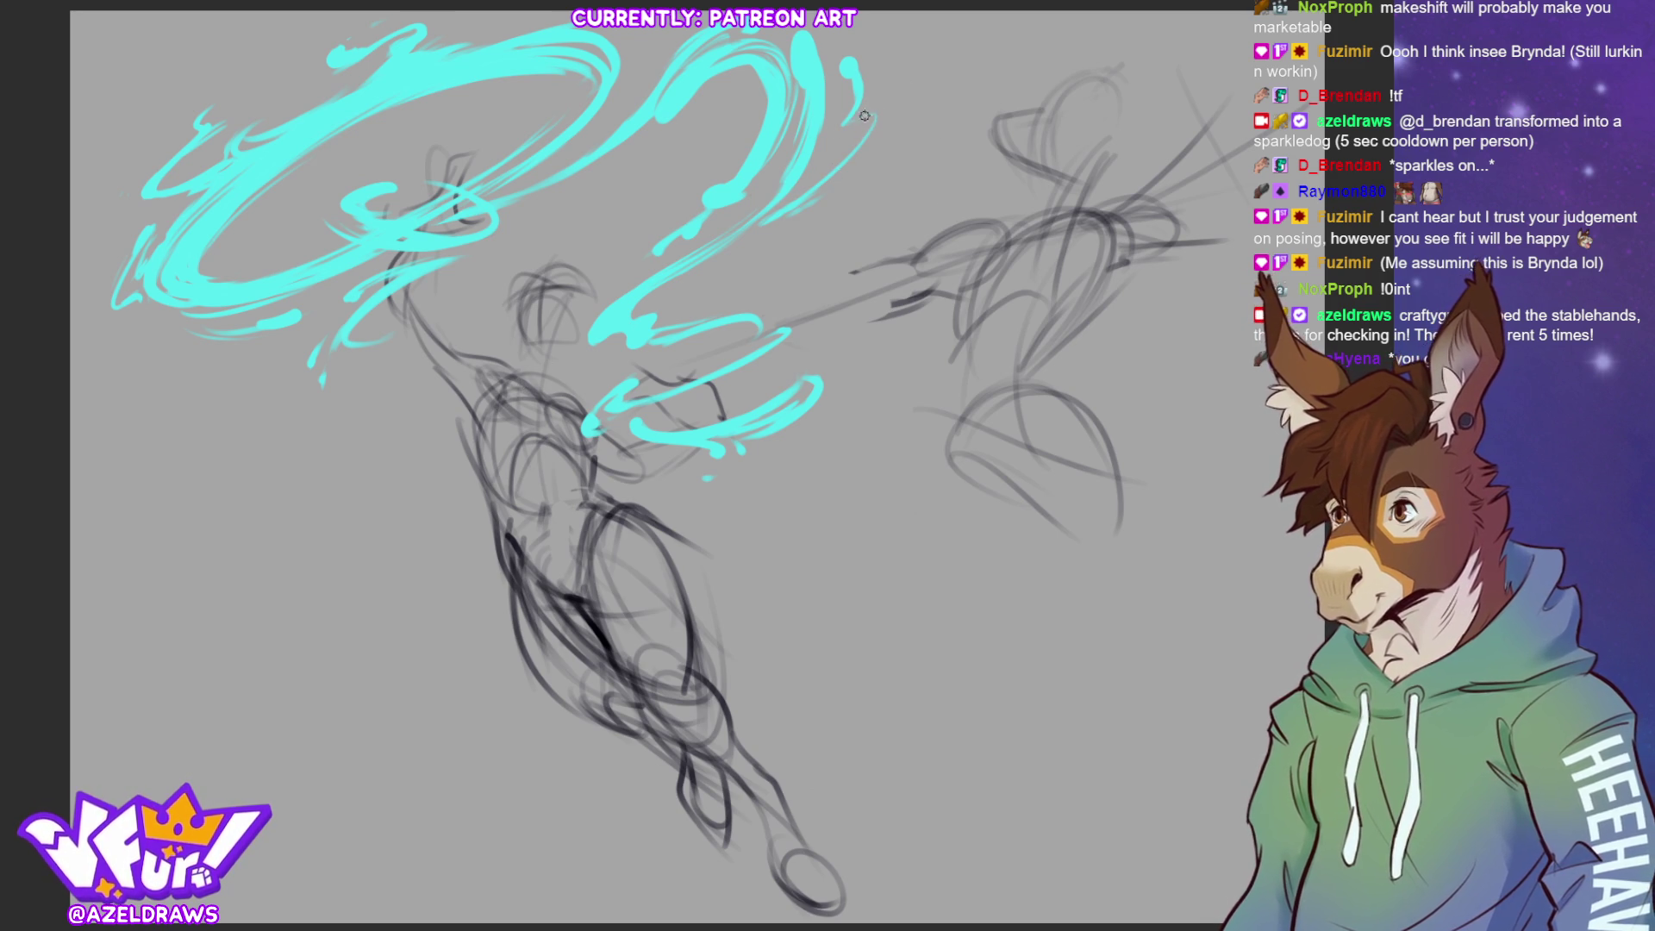
pyautogui.moveTo(875, 107); pyautogui.dragTo(861, 128)
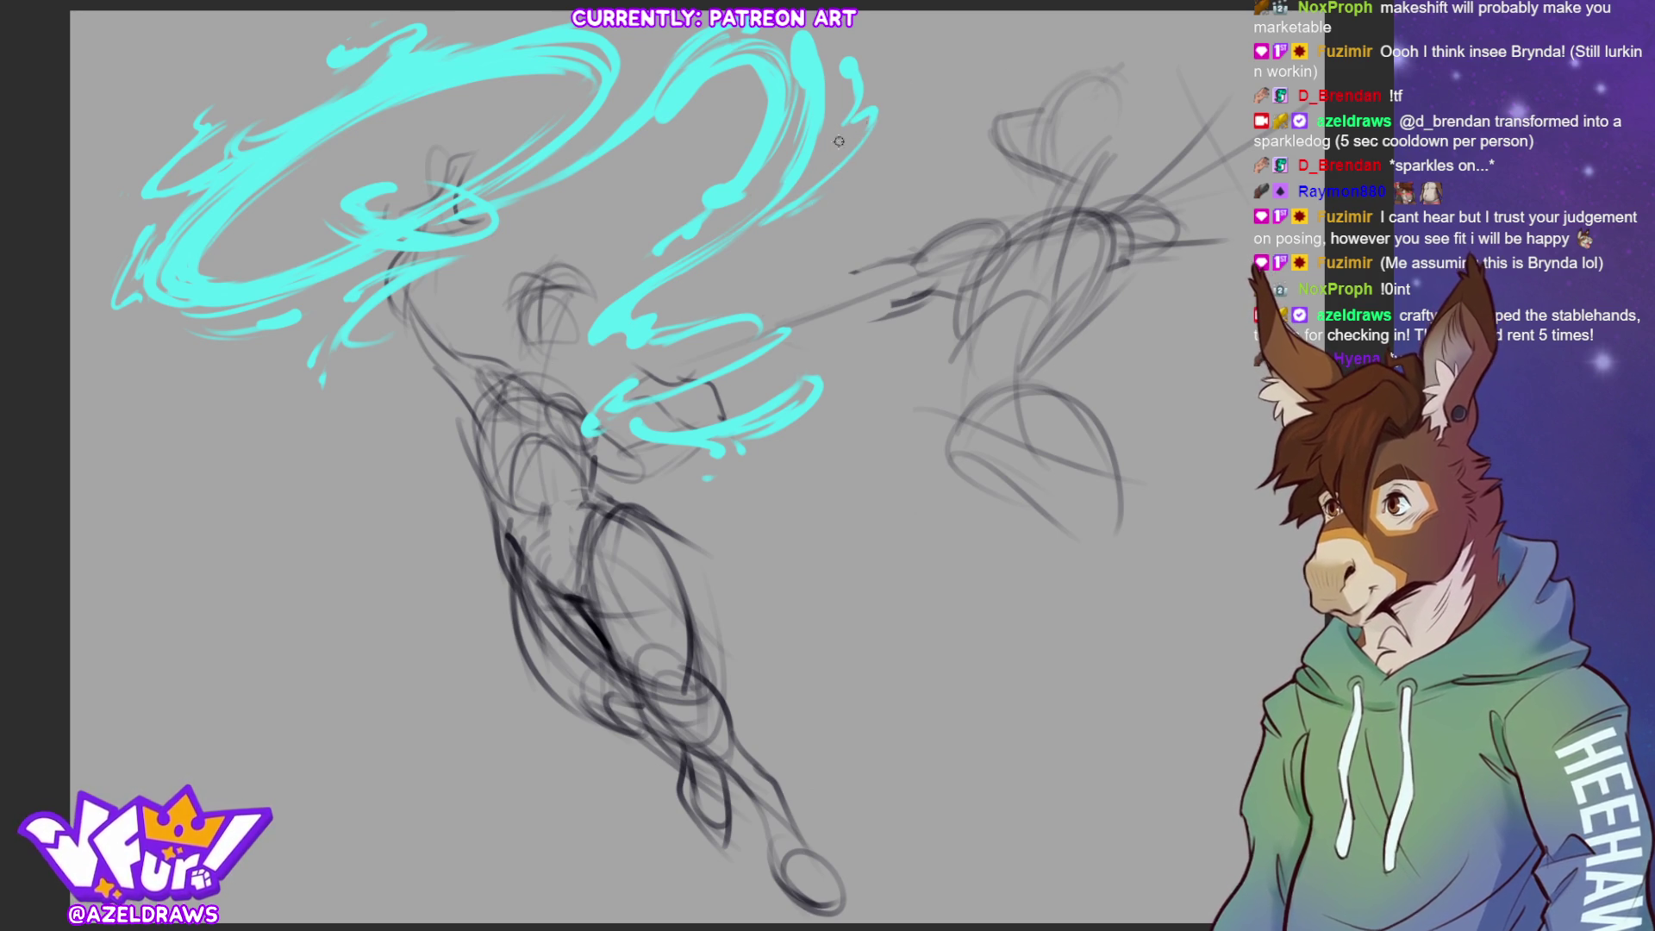